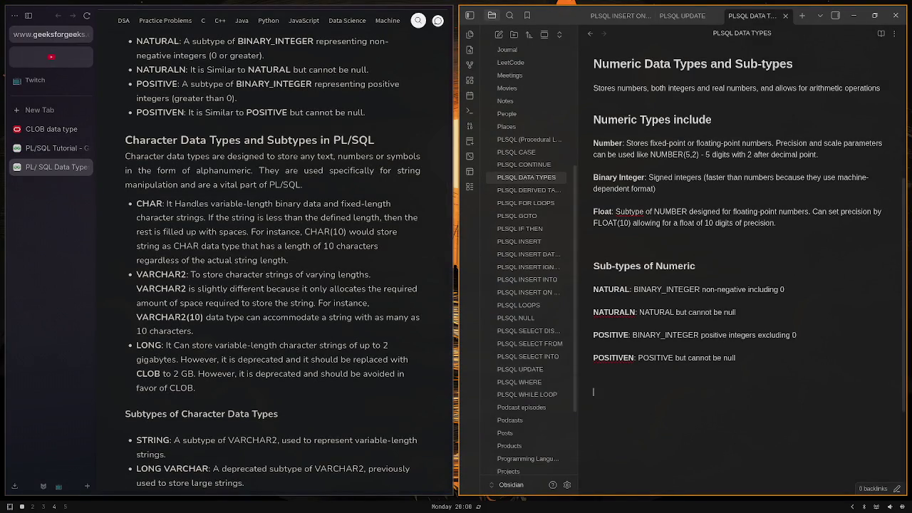
# Add the '# CHARACTER Data Types and Sub-types' heading and begin 'Stores text, number or symbols in a form of alphanumeric.'
pyautogui.write('# cH')
pyautogui.press('BackSpace')
pyautogui.press('BackSpace')
pyautogui.write('CHARACTER')
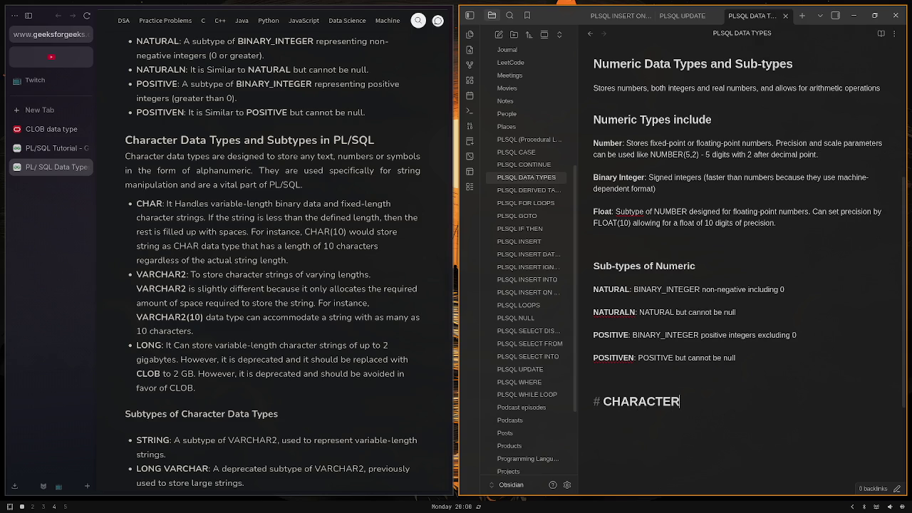
pyautogui.write(' Data')
pyautogui.press('BackSpace')
pyautogui.write('eTypes')
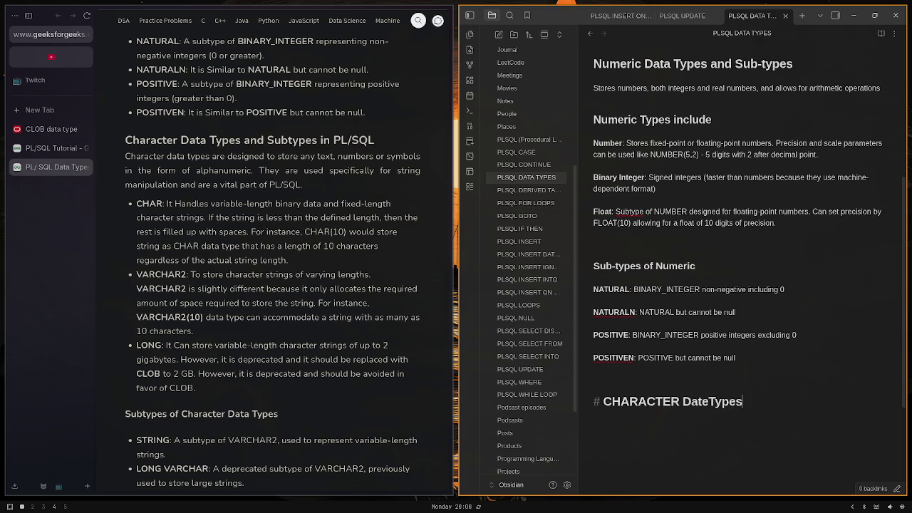
pyautogui.press('BackSpace')
pyautogui.press('BackSpace')
pyautogui.press('BackSpace')
pyautogui.press('BackSpace')
pyautogui.press('BackSpace')
pyautogui.press('BackSpace')
pyautogui.press('BackSpace')
pyautogui.press('BackSpace')
pyautogui.write('data')
pyautogui.press('BackSpace')
pyautogui.press('BackSpace')
pyautogui.press('BackSpace')
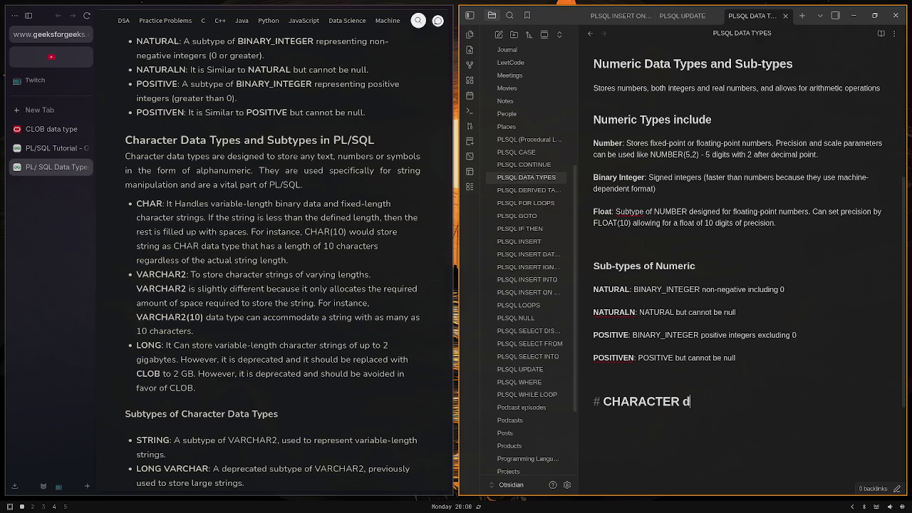
pyautogui.press('BackSpace')
pyautogui.write('Data Types')
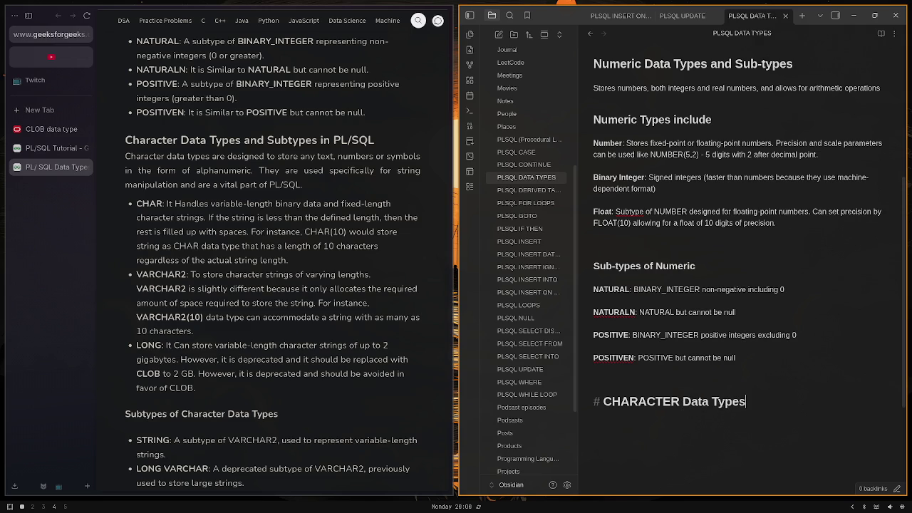
pyautogui.write(' and Su')
pyautogui.write('b-types')
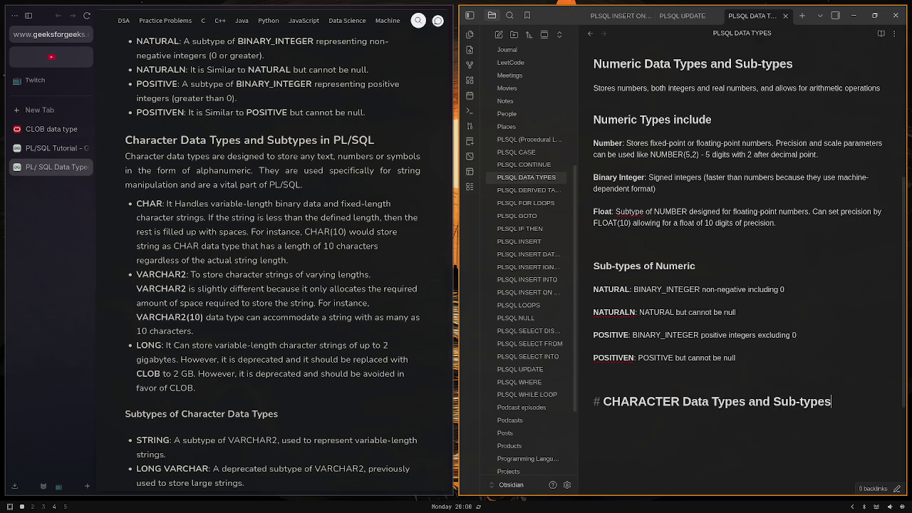
pyautogui.press('Return')
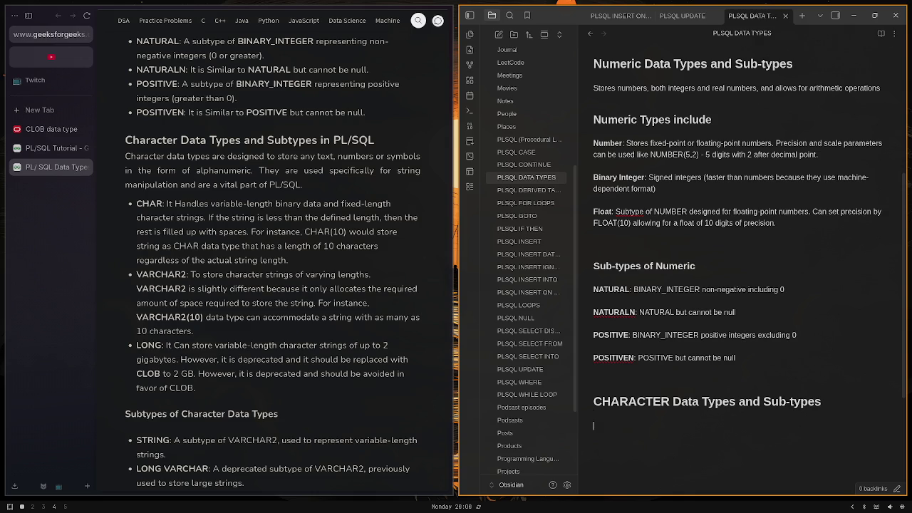
pyautogui.write('Stores ')
pyautogui.write('text, n')
pyautogui.write('umber or sy')
pyautogui.write('mbols')
pyautogui.write(' in a ')
pyautogui.write('form of')
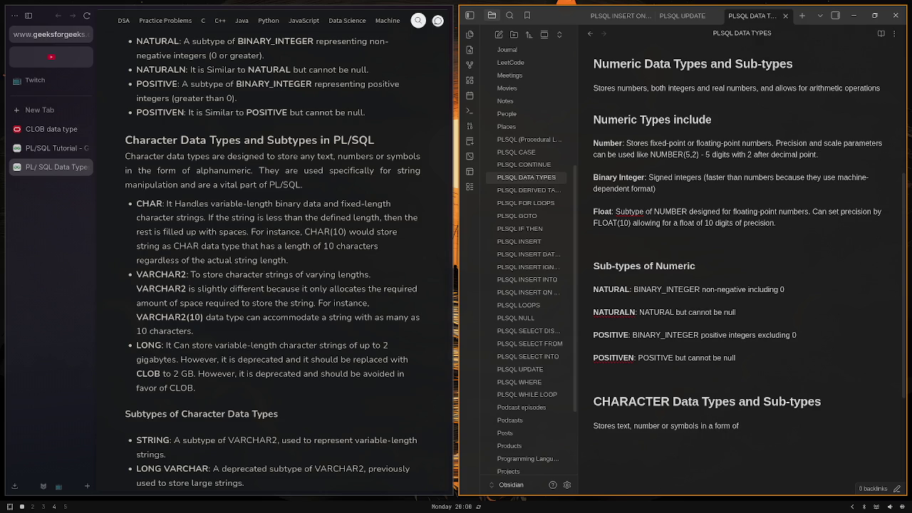
pyautogui.write(' alph')
pyautogui.write('anumeric')
pyautogui.write('.')
# Add a '## Character Types Include' subheading with a bold Char entry beneath it
pyautogui.press('Return')
pyautogui.press('Return')
pyautogui.write('##')
pyautogui.write('C')
pyautogui.write('hat')
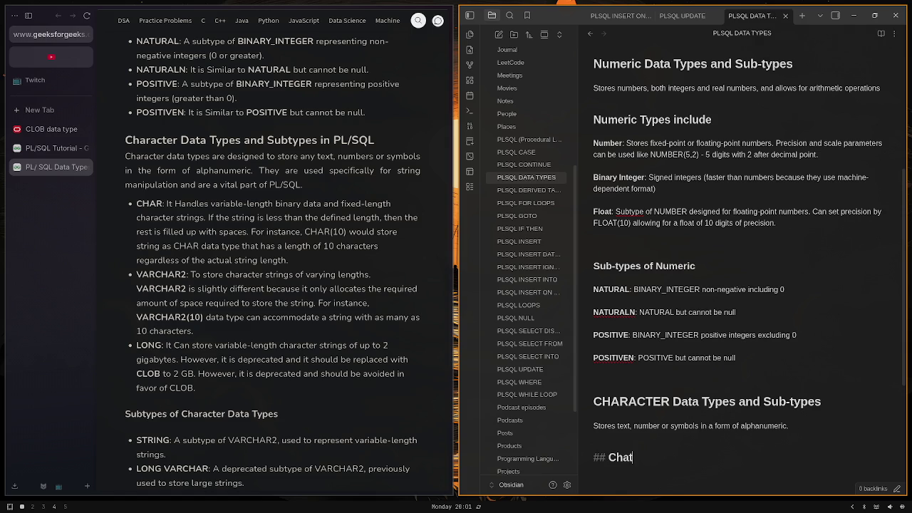
pyautogui.press('BackSpace')
pyautogui.write('racter')
pyautogui.write(' Types ')
pyautogui.write('Include')
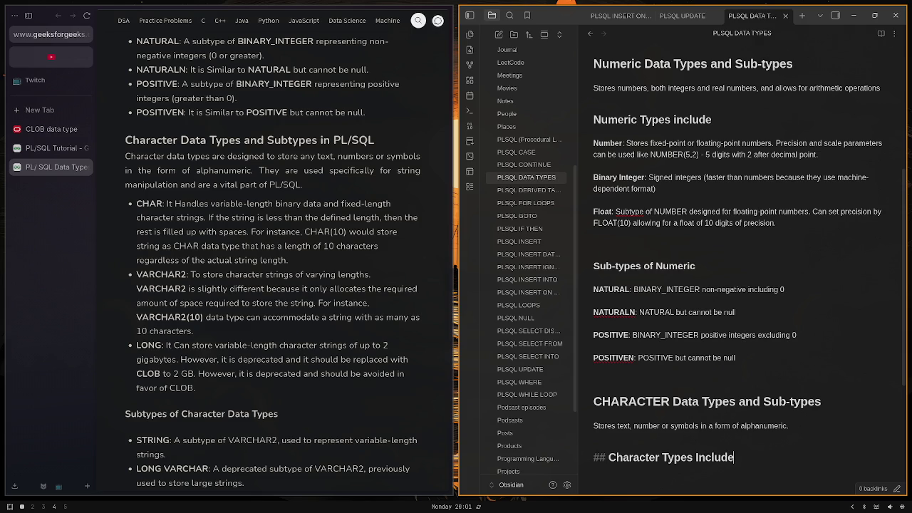
pyautogui.press('Return')
pyautogui.press('Return')
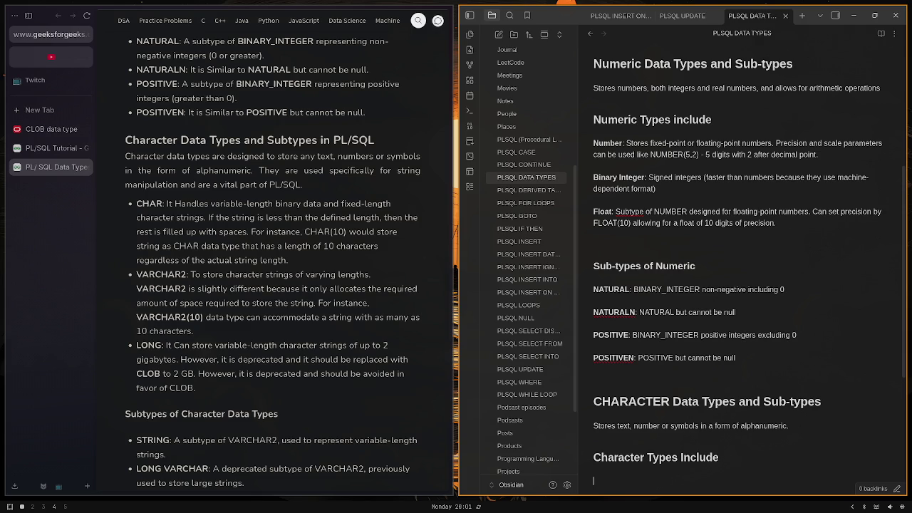
pyautogui.write('**')
pyautogui.write('Char')
pyautogui.press('End')
pyautogui.press('Return')
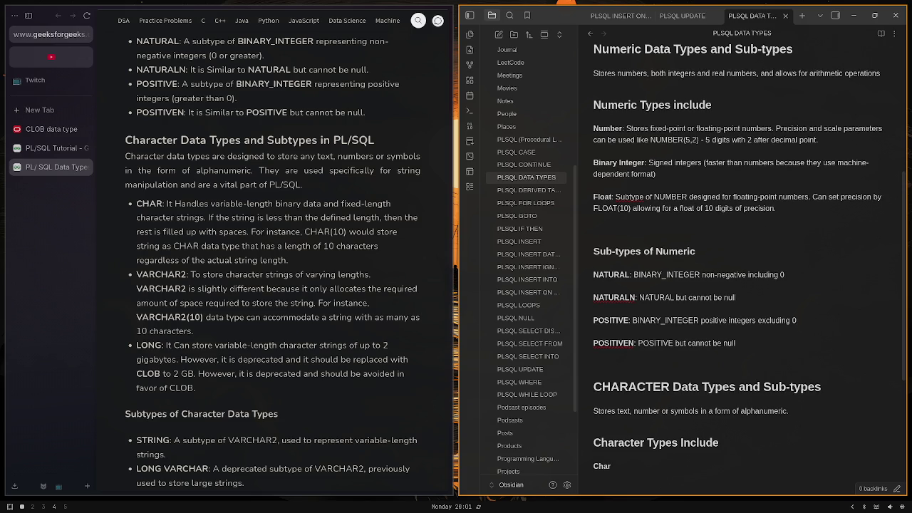
# Retype the numeric labels as NUMBER and bold BINARY INTEGER, and begin changing Float
pyautogui.doubleClick(600, 124)
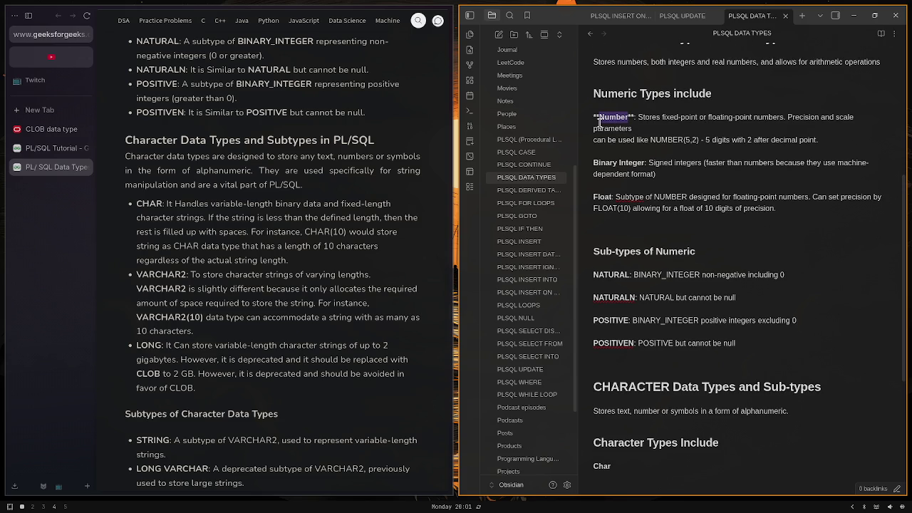
pyautogui.write('NUMBER')
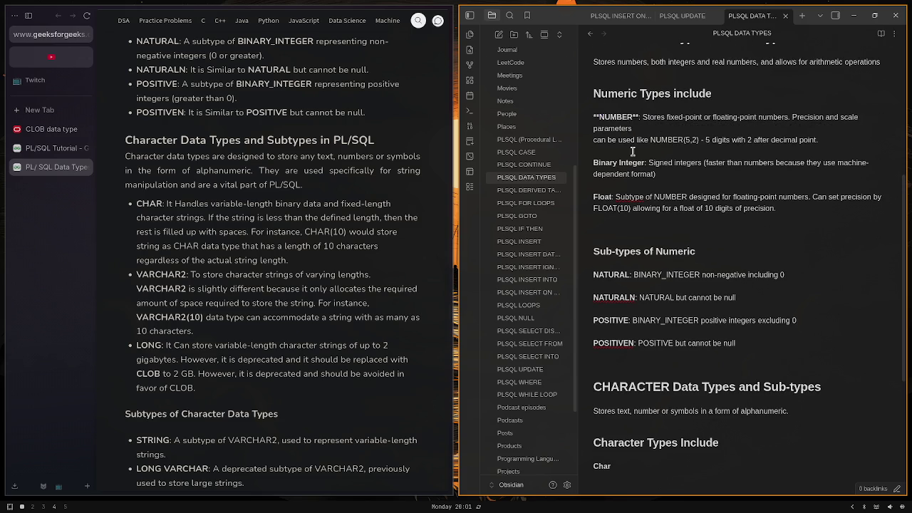
pyautogui.doubleClick(632, 162)
pyautogui.press('BackSpace')
pyautogui.press('BackSpace')
pyautogui.press('BackSpace')
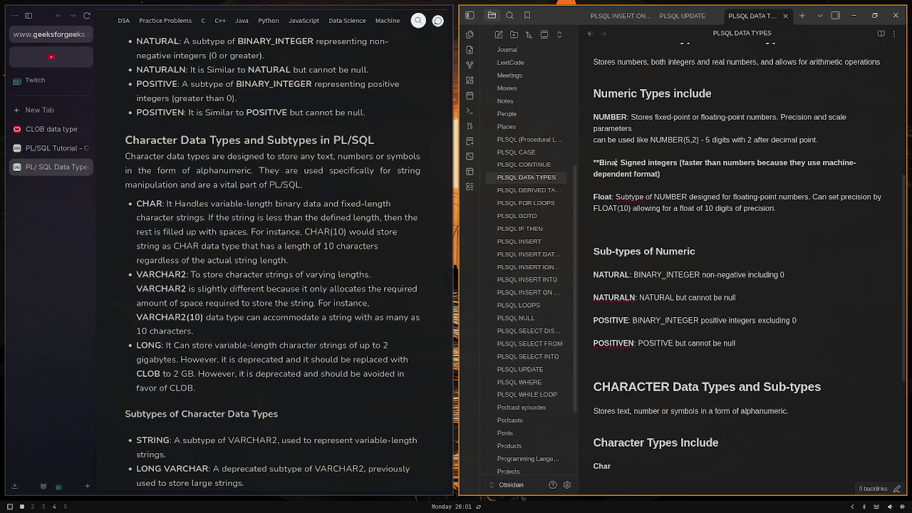
pyautogui.press('BackSpace')
pyautogui.press('BackSpace')
pyautogui.press('BackSpace')
pyautogui.write('INM')
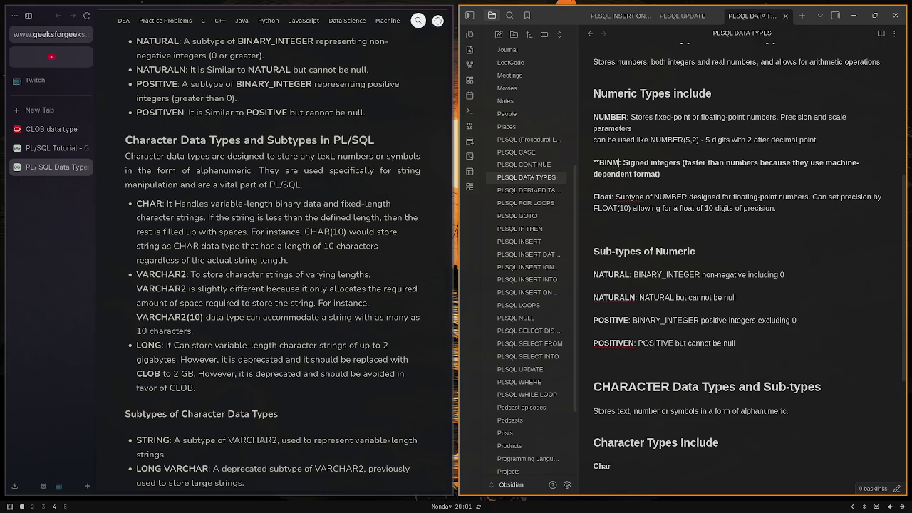
pyautogui.press('BackSpace')
pyautogui.write('ARY')
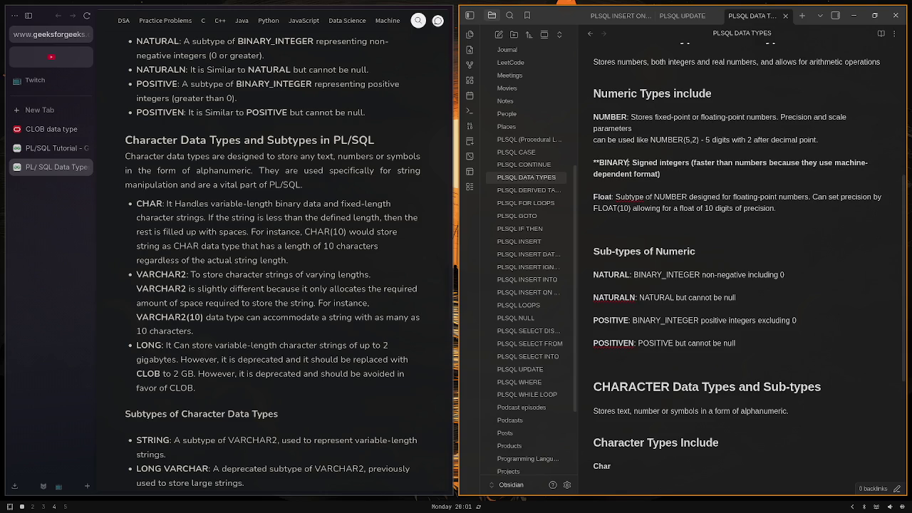
pyautogui.write(' INTEGER')
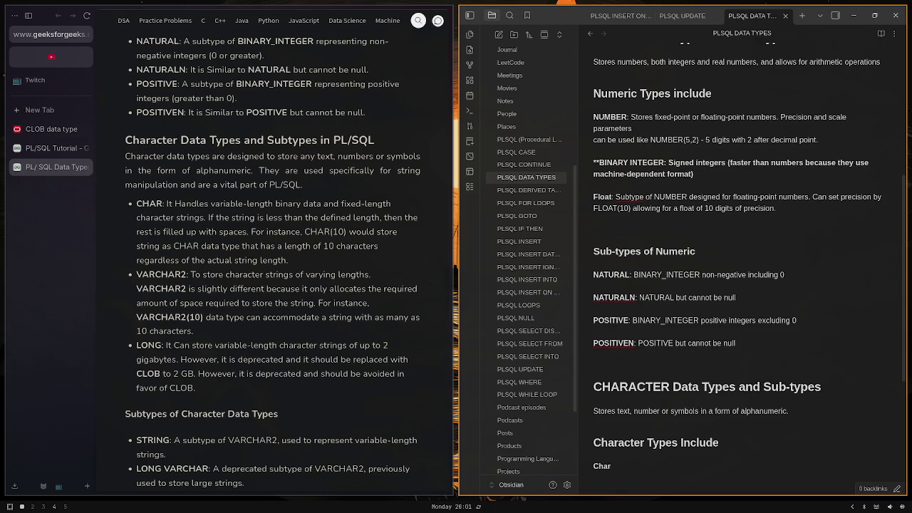
pyautogui.write('*')
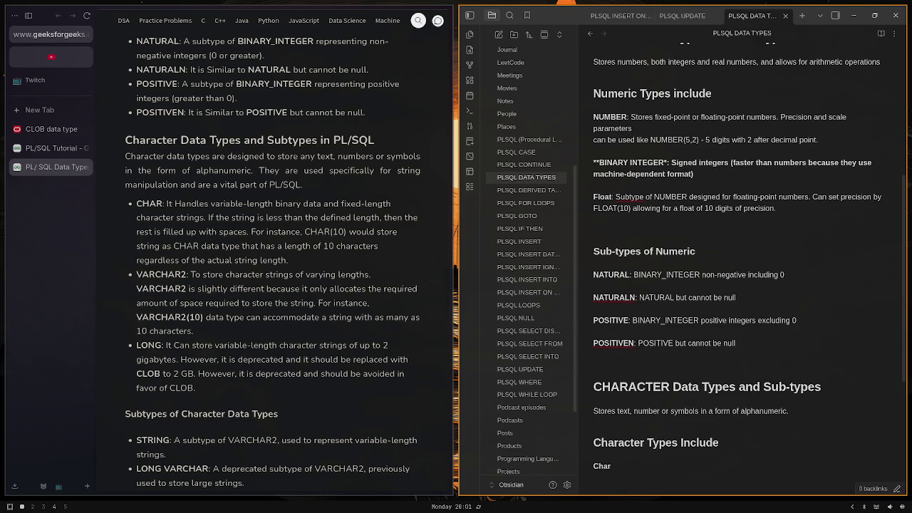
pyautogui.write('*')
pyautogui.press('Down')
pyautogui.press('Down')
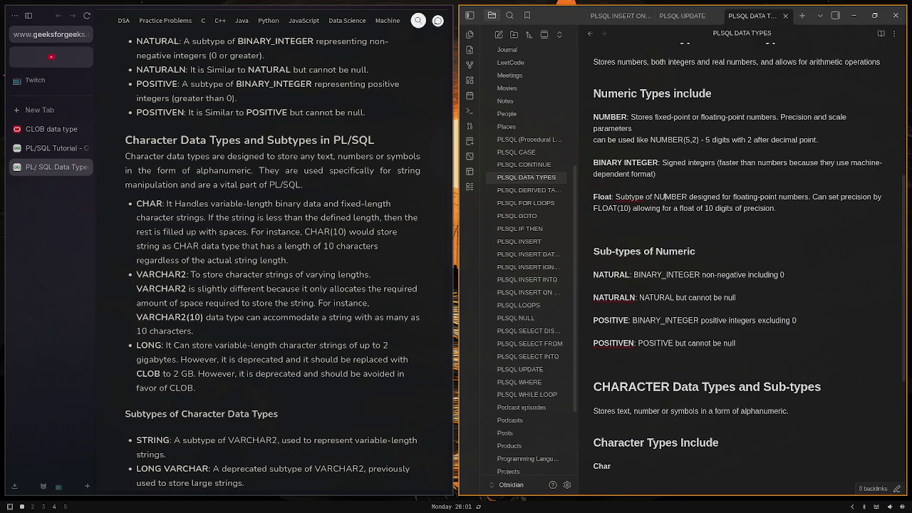
pyautogui.press('Down')
pyautogui.press('BackSpace')
pyautogui.press('BackSpace')
pyautogui.press('BackSpace')
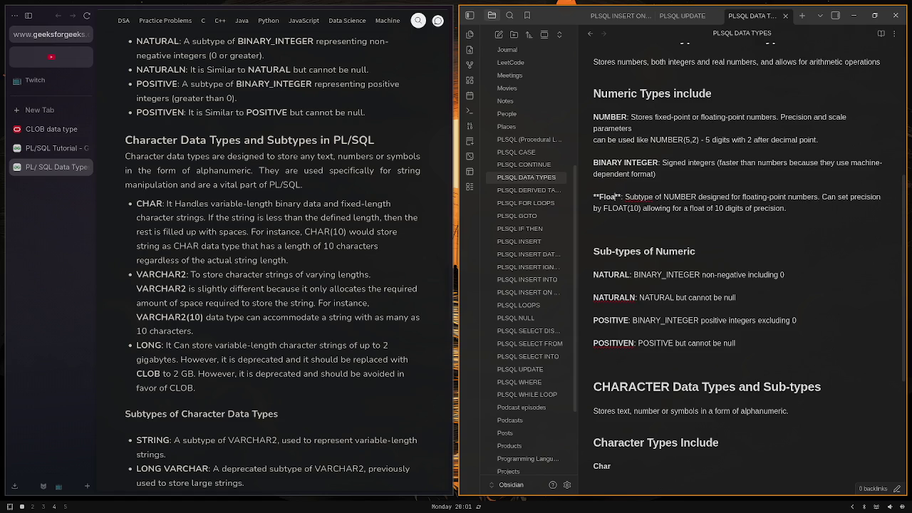
# Finish the FLOAT label and change the Scalar label Numeric to NUMERIC
pyautogui.write('LOAT')
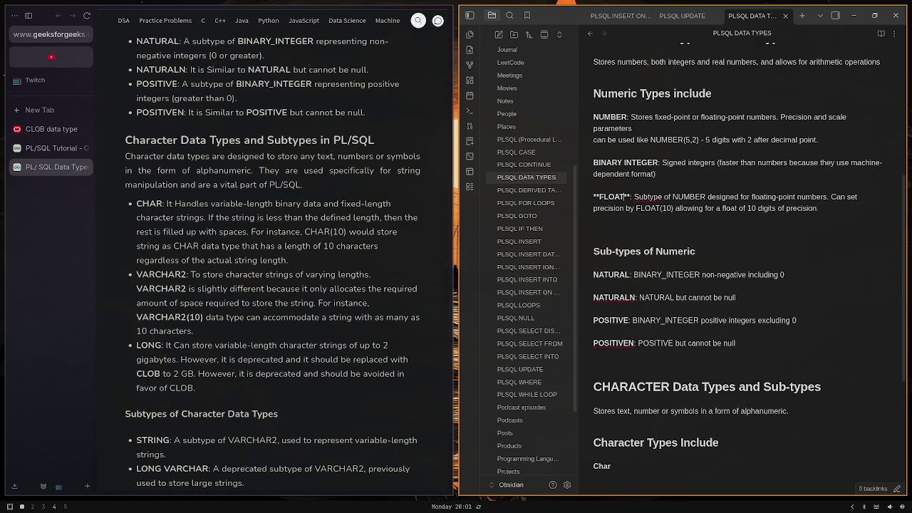
pyautogui.scroll(4, 706, 89)
pyautogui.doubleClick(615, 204)
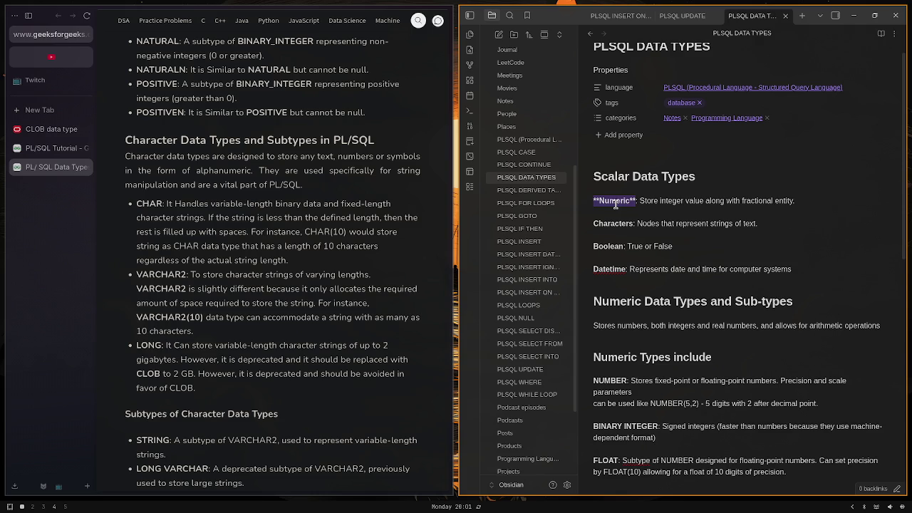
pyautogui.click(616, 203)
pyautogui.doubleClick(615, 201)
pyautogui.write('NUMBER')
pyautogui.press('BackSpace')
pyautogui.press('BackSpace')
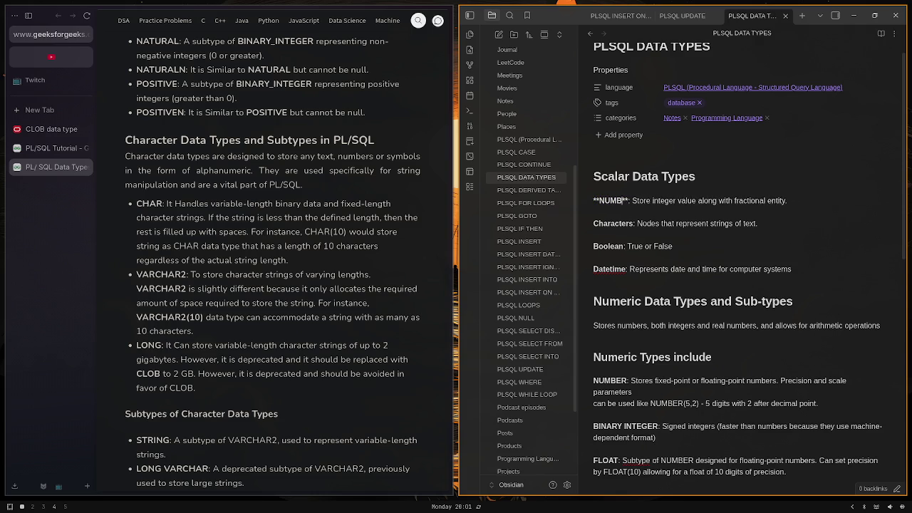
pyautogui.press('BackSpace')
pyautogui.write('ER')
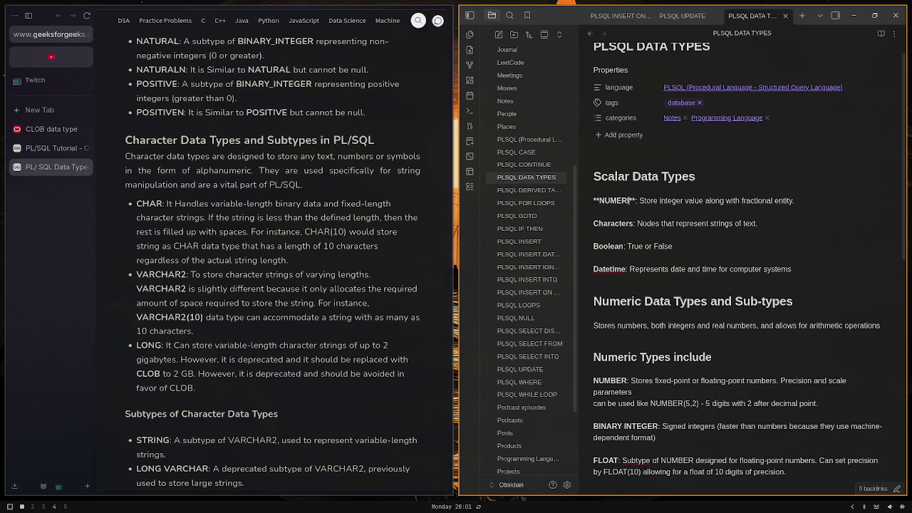
pyautogui.write('IC')
pyautogui.click(624, 232)
# Change Character, Boolean and Datetime to CHARACTER, BOOLEAN and bold DATETIME
pyautogui.doubleClick(613, 223)
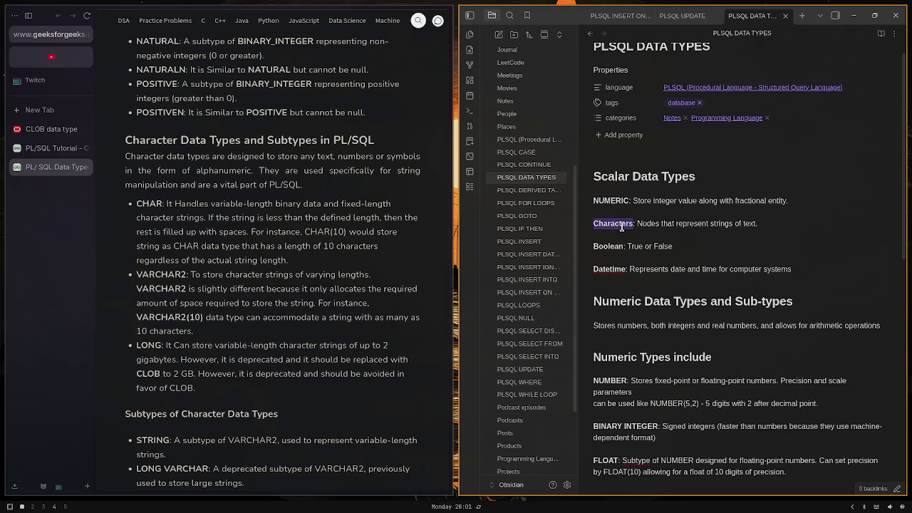
pyautogui.write('CHAR')
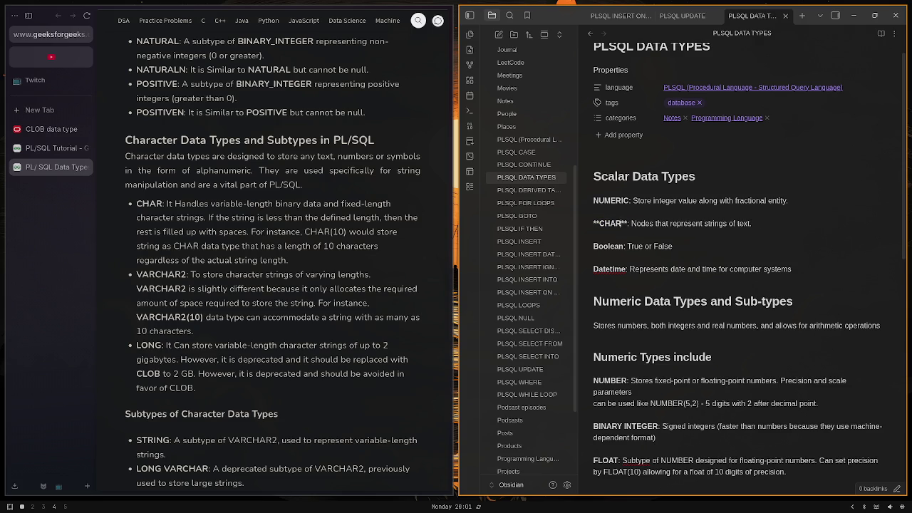
pyautogui.write('ACTER')
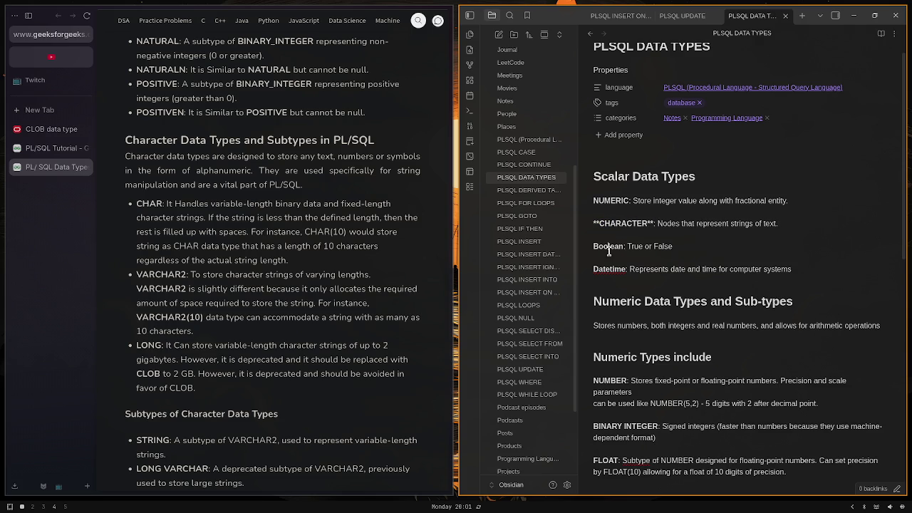
pyautogui.doubleClick(609, 246)
pyautogui.write('BOOLE')
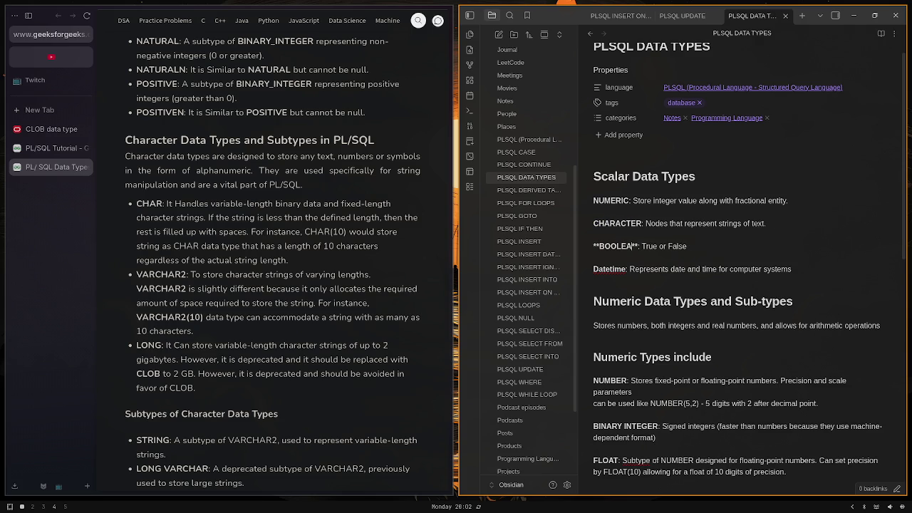
pyautogui.write('AN')
pyautogui.doubleClick(610, 268)
pyautogui.write('**')
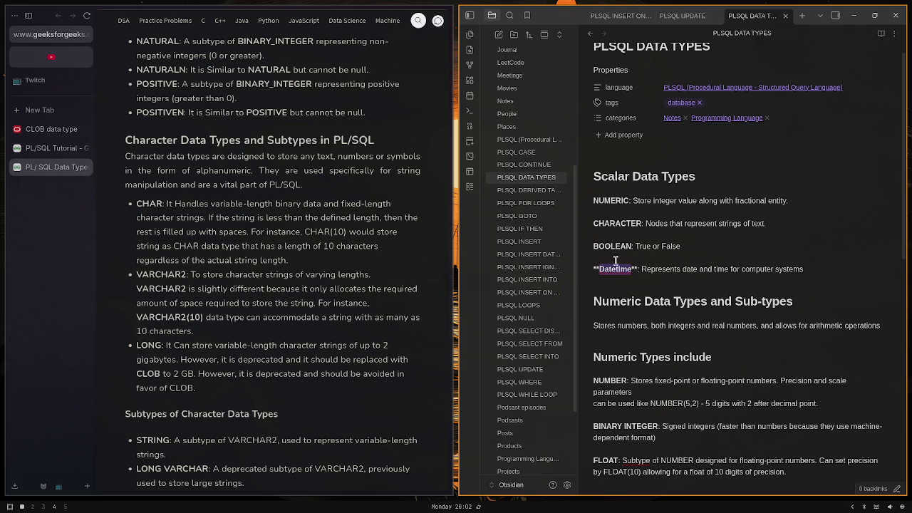
pyautogui.write('DATETIME')
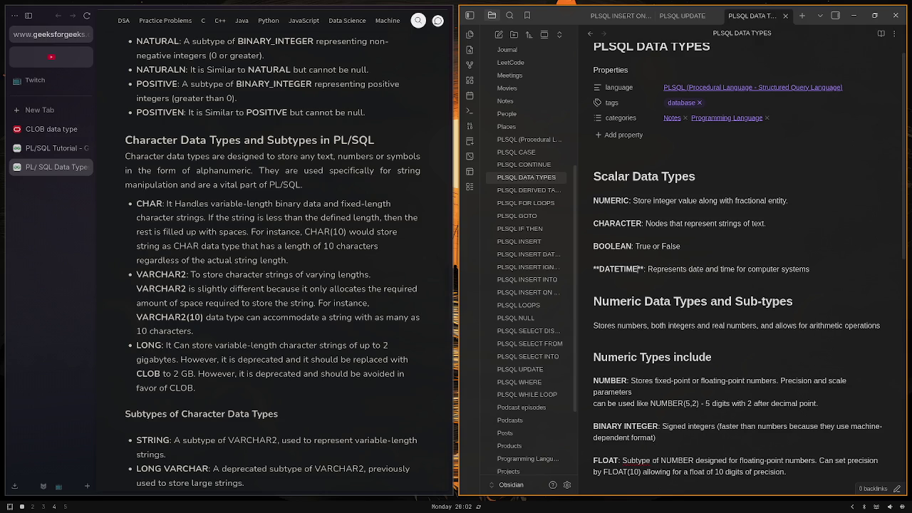
# Rename the Char entry to CHAR and add a bold VARCHAR2 line below it
pyautogui.scroll(-5, 642, 235)
pyautogui.scroll(-2, 659, 385)
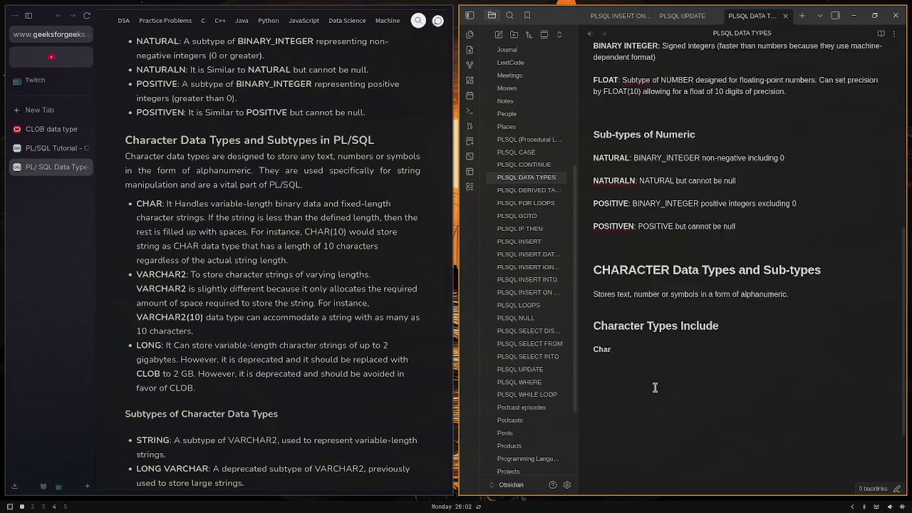
pyautogui.scroll(-1, 655, 387)
pyautogui.doubleClick(610, 324)
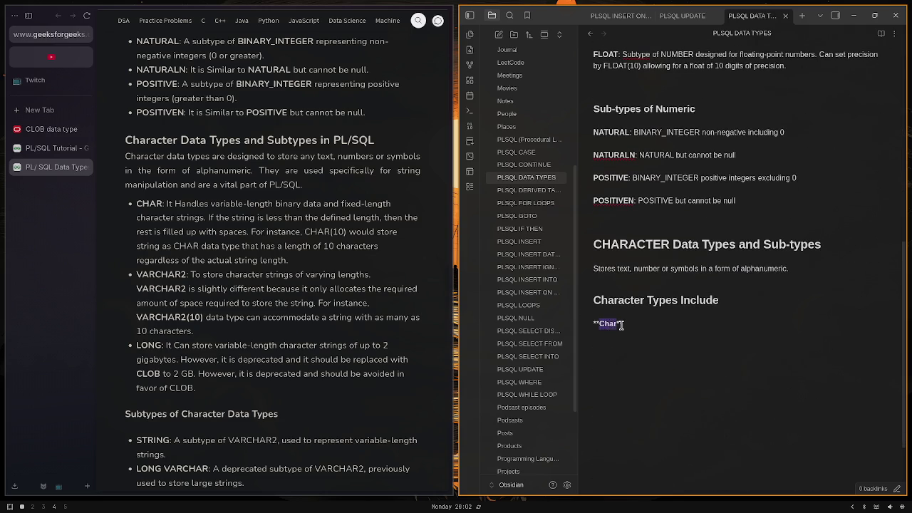
pyautogui.write('CHAR')
pyautogui.press('End')
pyautogui.press('Return')
pyautogui.write('VAR')
pyautogui.write('CHAR2')
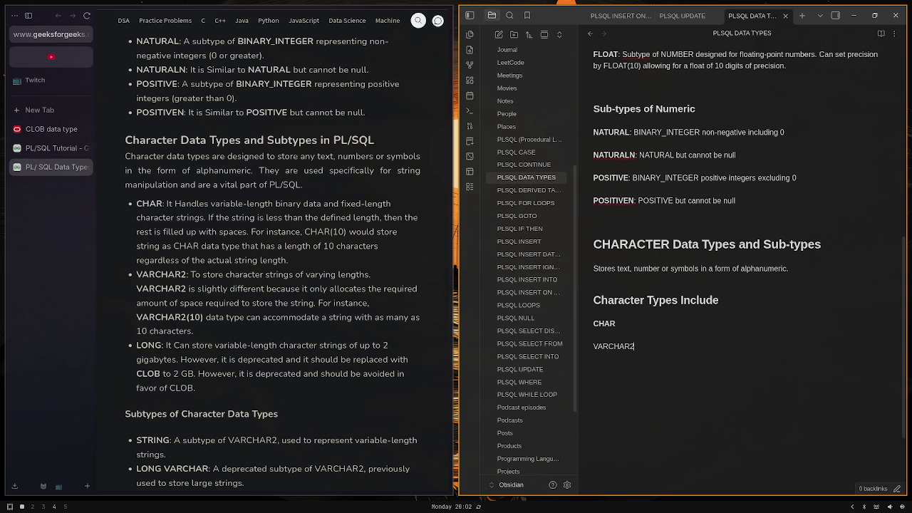
pyautogui.hotkey('shift', 'Home')
pyautogui.hotkey('ctrl', 'b')
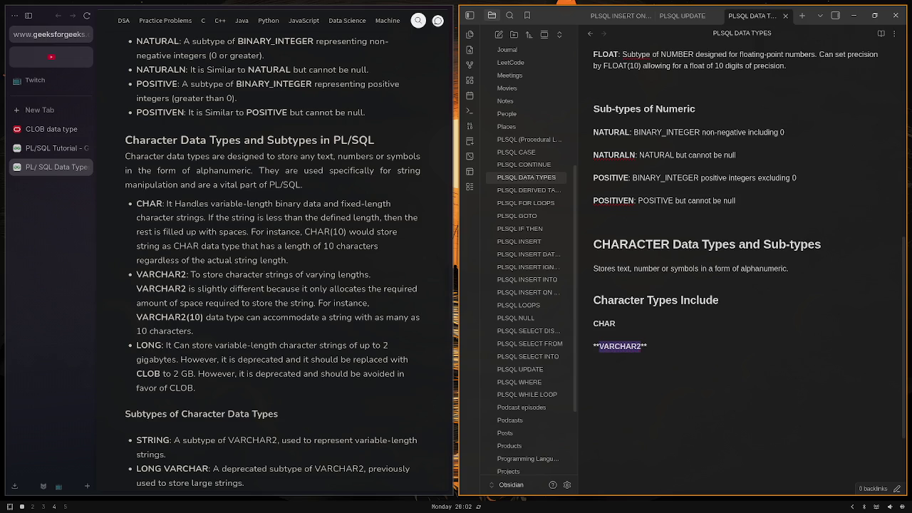
pyautogui.press('End')
pyautogui.press('Return')
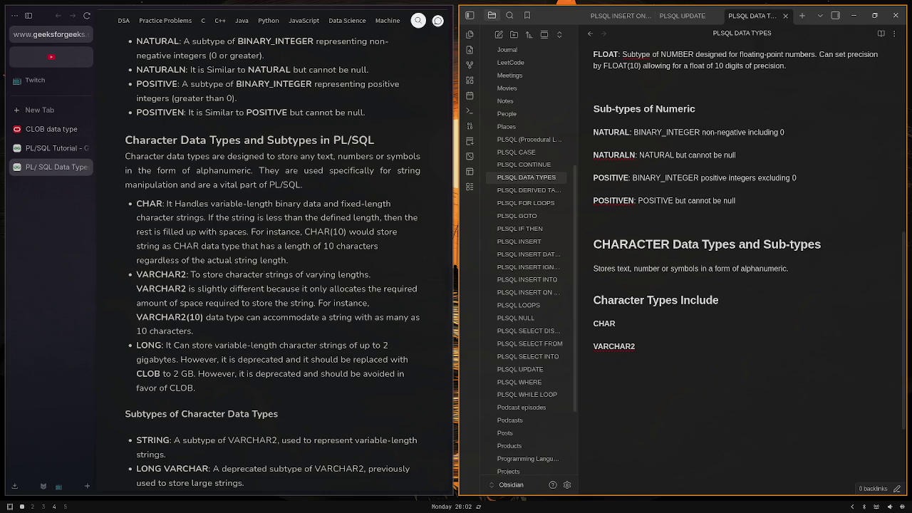
# Add bold LONG and CLOB entries, undoing an accidental paste onto CLOB
pyautogui.write('LONG  ')
pyautogui.write('CLOB')
pyautogui.hotkey('shift', 'Home')
pyautogui.hotkey('ctrl', 'b')
pyautogui.press('End')
pyautogui.press('Return')
pyautogui.hotkey('shift', 'Home')
pyautogui.write('https://youtu.be/lkyjKaQpYs0')
pyautogui.hotkey('ctrl', 'z')
pyautogui.press('Up')
pyautogui.press('Up')
pyautogui.press('Up')
pyautogui.press('Up')
pyautogui.press('Up')
pyautogui.press('Down')
pyautogui.press('Down')
pyautogui.hotkey('shift', 'End')
pyautogui.hotkey('ctrl', 'b')
pyautogui.press('Up')
pyautogui.press('Up')
pyautogui.press('Up')
pyautogui.press('Up')
pyautogui.press('Up')
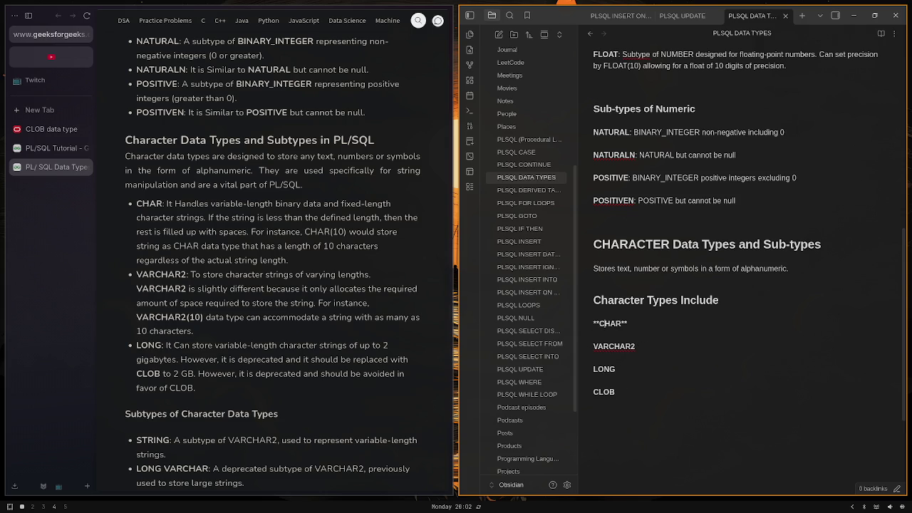
pyautogui.press('Down')
# Describe CHAR as 'Variable-length binary data and fixed-length character string'
pyautogui.write(':')
pyautogui.write('D')
pyautogui.press('BackSpace')
pyautogui.write('varchar')
pyautogui.press('BackSpace')
pyautogui.press('BackSpace')
pyautogui.press('BackSpace')
pyautogui.press('BackSpace')
pyautogui.press('BackSpace')
pyautogui.press('BackSpace')
pyautogui.press('BackSpace')
pyautogui.write('Vari')
pyautogui.write('abled')
pyautogui.press('BackSpace')
pyautogui.write('-lengt')
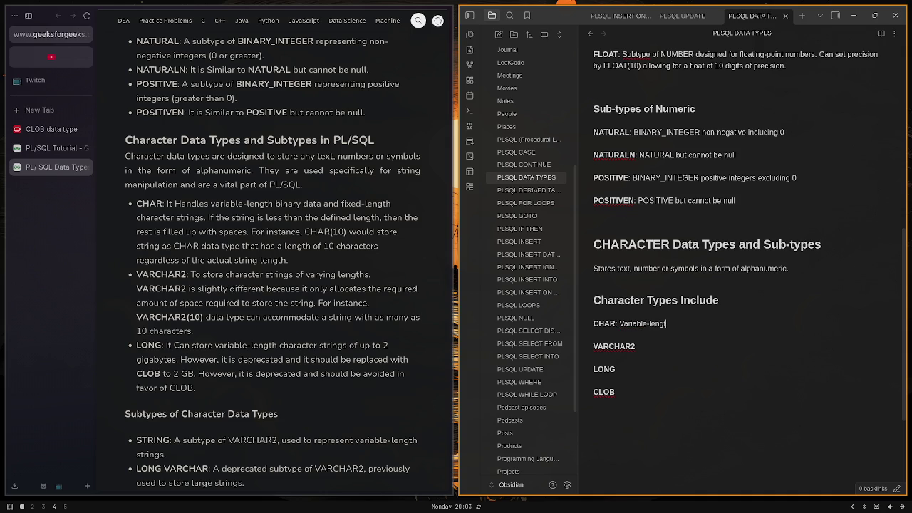
pyautogui.write('h binary da')
pyautogui.write('ta and')
pyautogui.write(' fixed')
pyautogui.write('-length ')
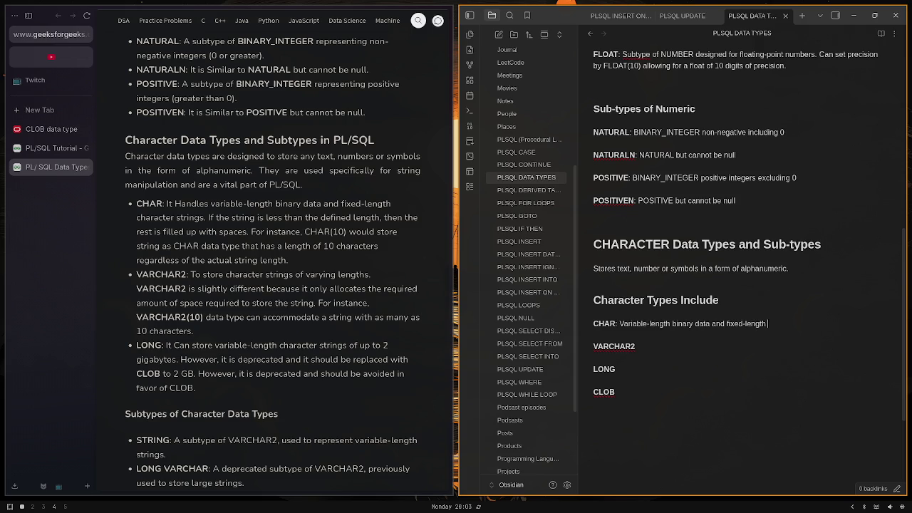
pyautogui.write('character str')
pyautogui.write('ing')
# Append 'Space a fill in when data does not meet length of char.' to CHAR's description
pyautogui.write('. Sp')
pyautogui.write('ace a fill')
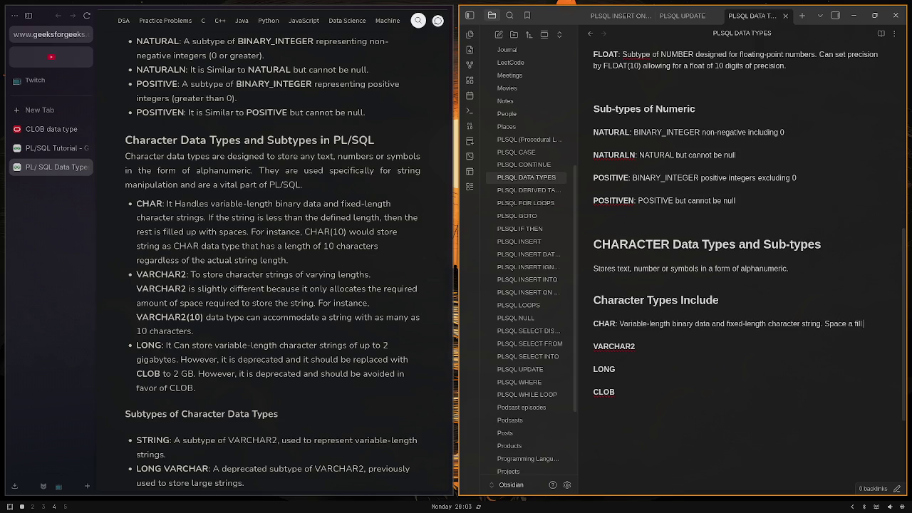
pyautogui.write(' in when dta')
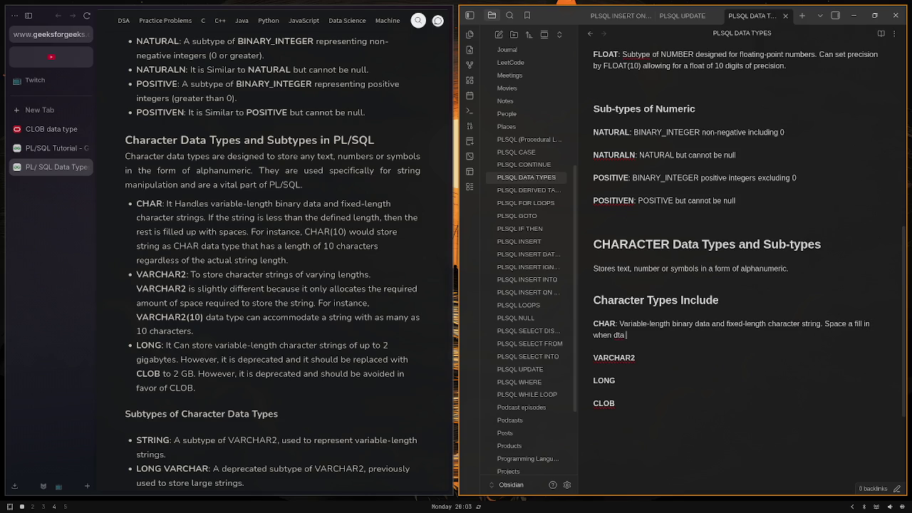
pyautogui.press('BackSpace')
pyautogui.press('BackSpace')
pyautogui.write('ata do')
pyautogui.write('es not meet ')
pyautogui.write('length of char')
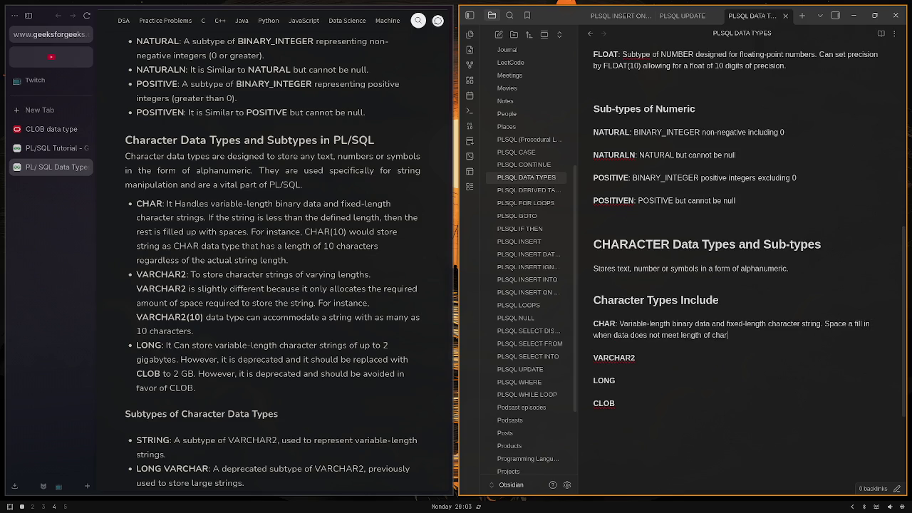
pyautogui.press('BackSpace')
pyautogui.press('BackSpace')
pyautogui.press('BackSpace')
pyautogui.press('BackSpace')
pyautogui.write('chart')
pyautogui.press('BackSpace')
pyautogui.write('.')
pyautogui.press('Down')
pyautogui.press('Down')
pyautogui.write(':')
# Describe VARCHAR2: 'Store character strings of varying lengths. Only allocates the required space for the given string.'
pyautogui.write('Stor')
pyautogui.write('e characte')
pyautogui.write('r of')
pyautogui.press('BackSpace')
pyautogui.press('BackSpace')
pyautogui.press('BackSpace')
pyautogui.write('strings of ')
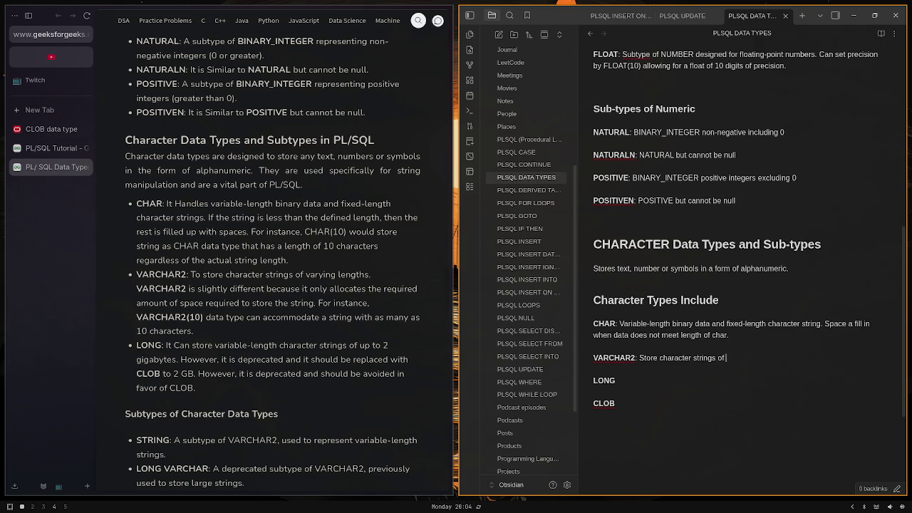
pyautogui.write('var')
pyautogui.write('ying le')
pyautogui.write('ngth')
pyautogui.write('s')
pyautogui.write('Cha')
pyautogui.press('BackSpace')
pyautogui.press('BackSpace')
pyautogui.press('BackSpace')
pyautogui.write('Only ')
pyautogui.write('alloc')
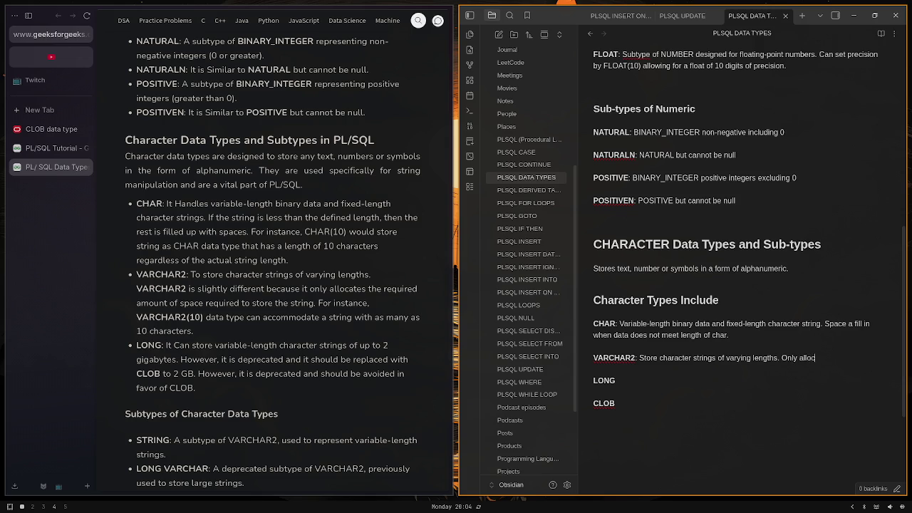
pyautogui.write('ates t')
pyautogui.write('he required spa')
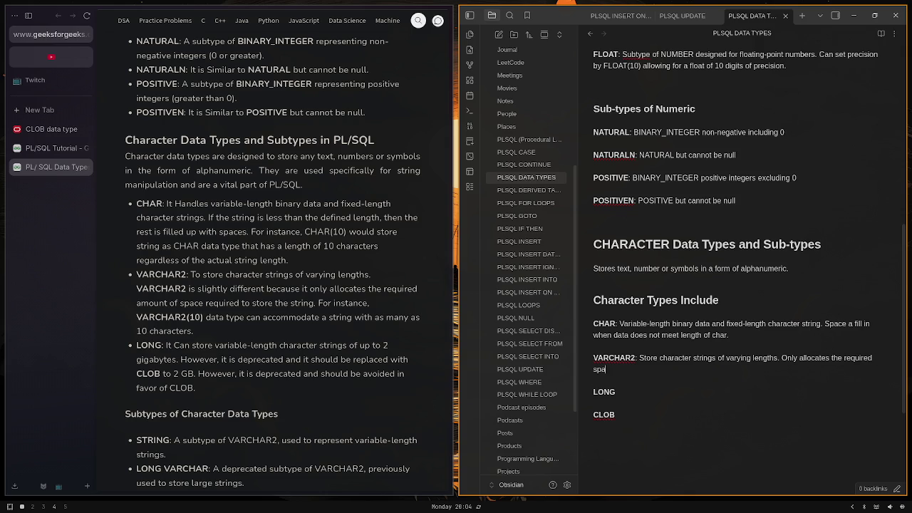
pyautogui.write('c')
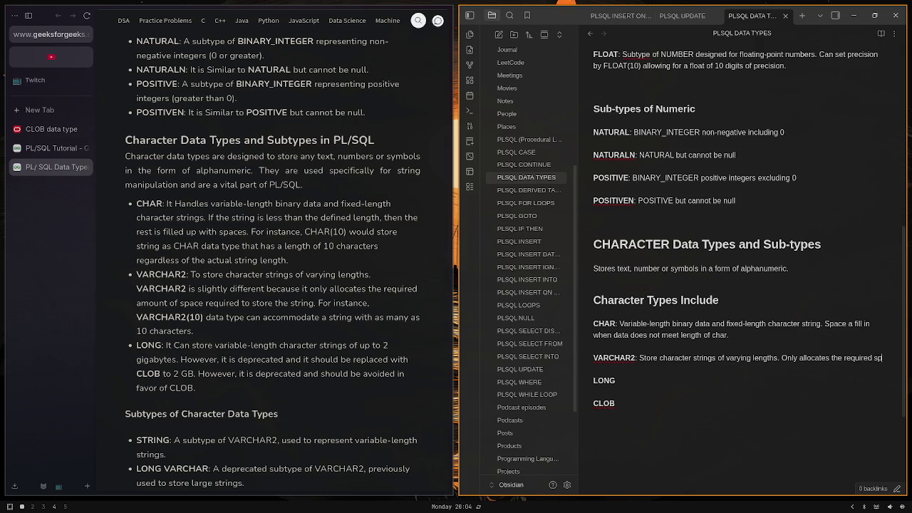
pyautogui.write('e ')
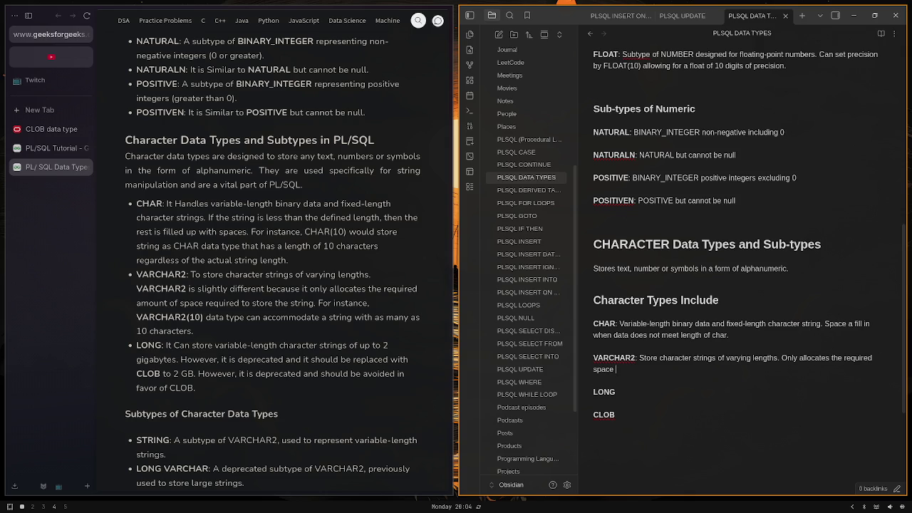
pyautogui.write('for the')
pyautogui.write(' given string')
pyautogui.write('.')
# Draft a LONG description ('stores variable-length character strings up to 2 GB'), then remove the LONG entry
pyautogui.press('Down')
pyautogui.press('End')
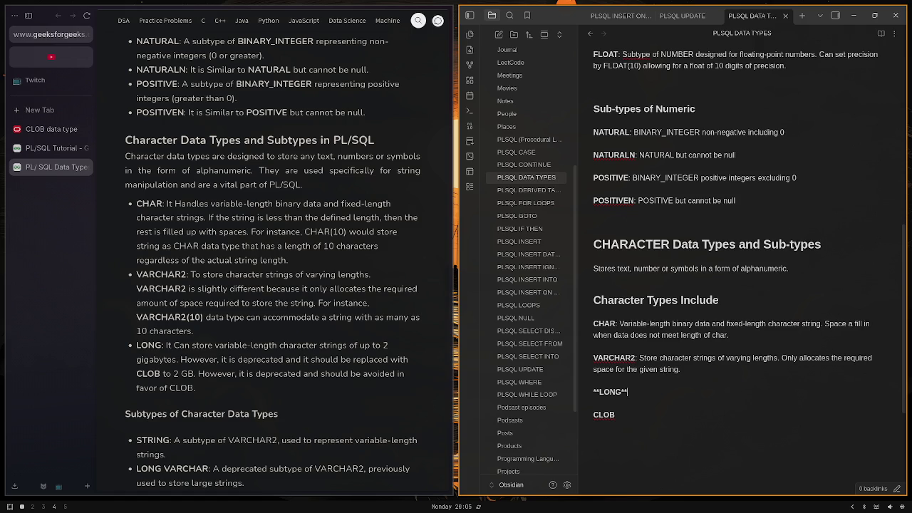
pyautogui.write(': ')
pyautogui.write('Sotr')
pyautogui.write('es')
pyautogui.press('BackSpace')
pyautogui.press('BackSpace')
pyautogui.press('BackSpace')
pyautogui.press('BackSpace')
pyautogui.press('BackSpace')
pyautogui.write('tor')
pyautogui.write('es variable')
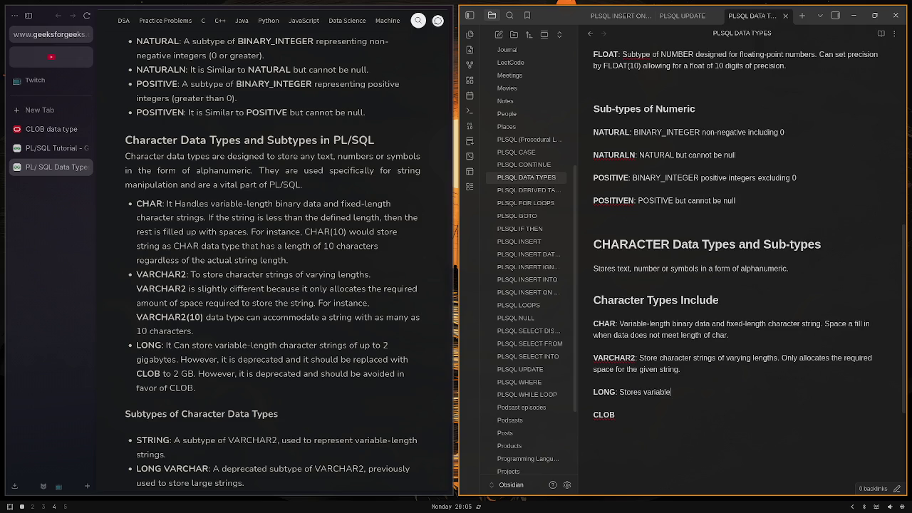
pyautogui.write('-length ')
pyautogui.write('character ')
pyautogui.write('strings')
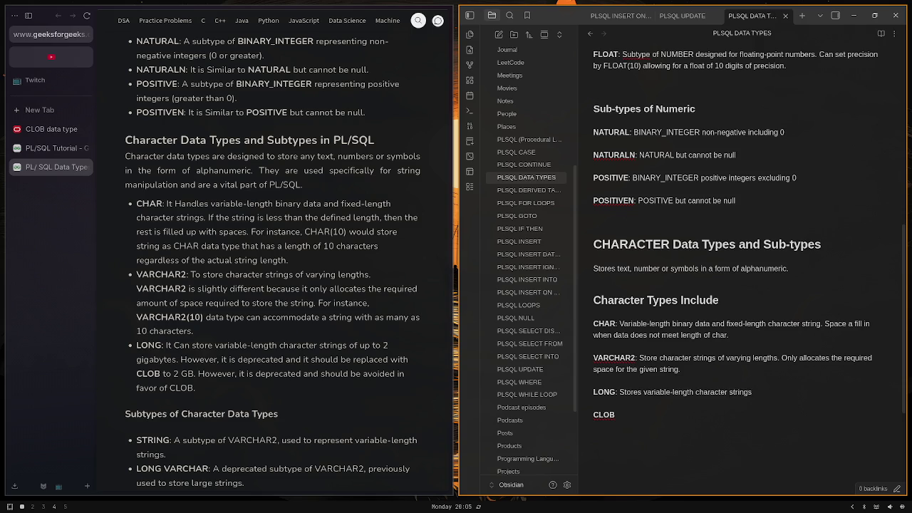
pyautogui.write(' up to')
pyautogui.write(' 2 GB')
pyautogui.press('BackSpace')
pyautogui.press('BackSpace')
pyautogui.press('BackSpace')
pyautogui.press('BackSpace')
pyautogui.press('BackSpace')
pyautogui.press('BackSpace')
pyautogui.press('BackSpace')
pyautogui.press('BackSpace')
pyautogui.press('BackSpace')
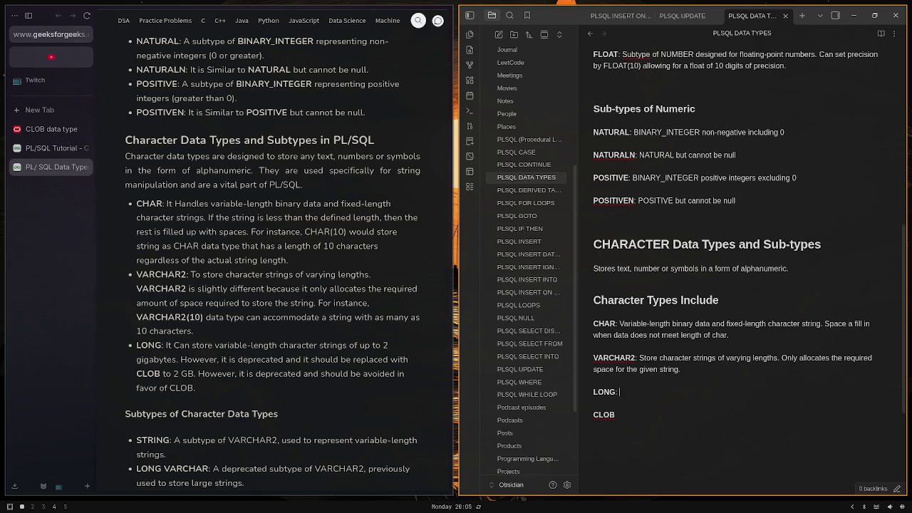
pyautogui.press('BackSpace')
pyautogui.press('BackSpace')
pyautogui.press('BackSpace')
pyautogui.press('BackSpace')
pyautogui.press('BackSpace')
pyautogui.press('BackSpace')
pyautogui.press('Delete')
pyautogui.press('Delete')
# Describe bold CLOB as 'Use this instead of LONG can store up to 2 GB of data.'
pyautogui.write('**')
pyautogui.press('End')
pyautogui.write('**')
pyautogui.write(':')
pyautogui.write(' Use this inst')
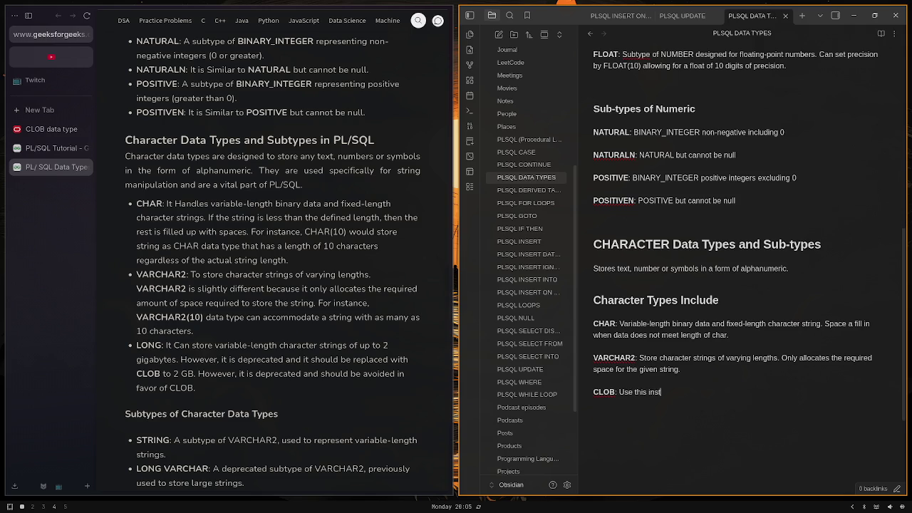
pyautogui.write('ead of lon')
pyautogui.press('BackSpace')
pyautogui.press('BackSpace')
pyautogui.press('BackSpace')
pyautogui.write('LONG')
pyautogui.write(' (')
pyautogui.press('BackSpace')
pyautogui.press('BackSpace')
pyautogui.write('can store up')
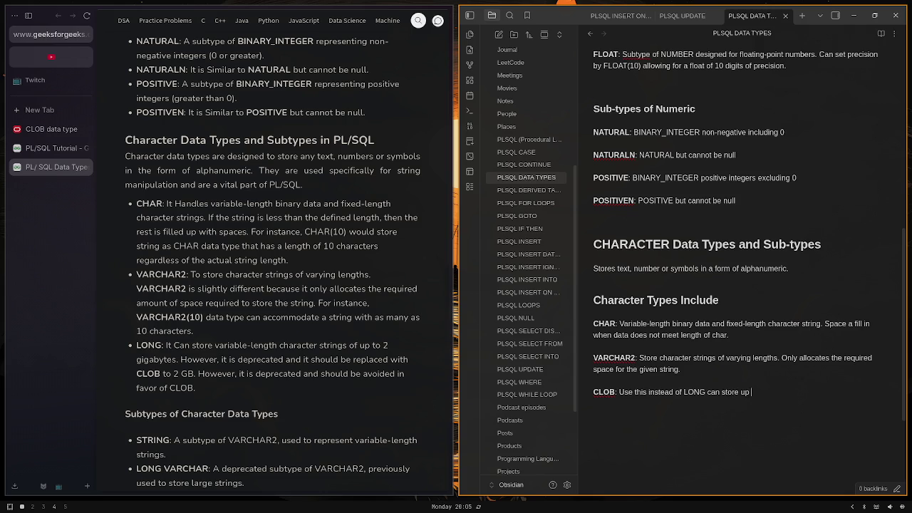
pyautogui.write(' to 2 GB')
pyautogui.write(' of ')
pyautogui.write('data.')
# Read further in the reference article and add a '### Sub-types of Character' heading
pyautogui.click(221, 425)
pyautogui.scroll(-3, 220, 425)
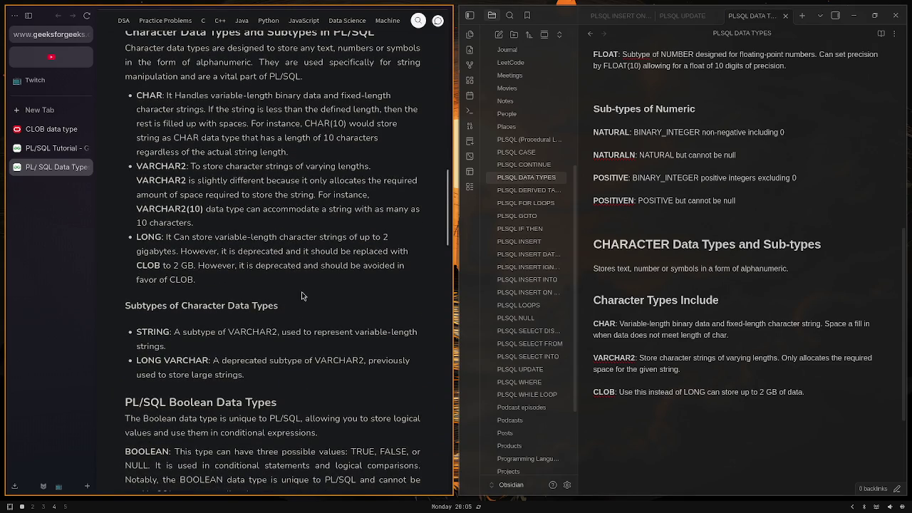
pyautogui.scroll(-2, 301, 292)
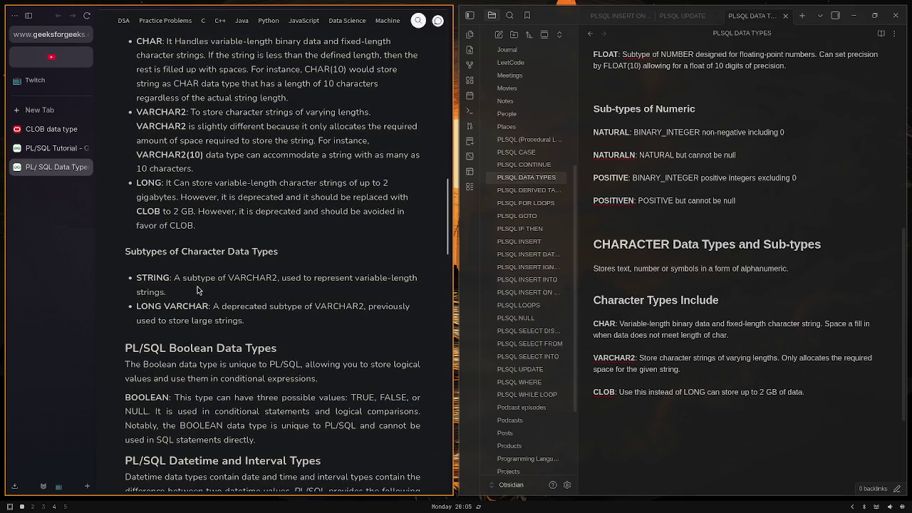
pyautogui.scroll(-2, 200, 288)
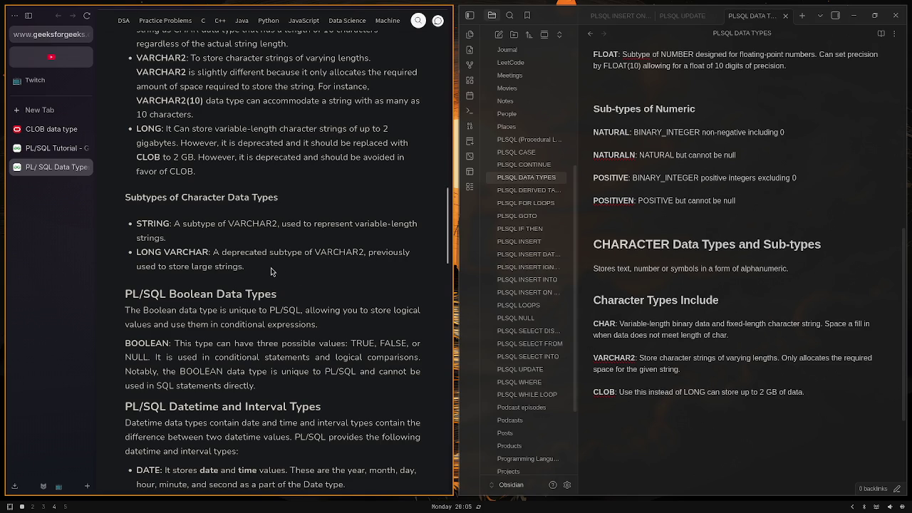
pyautogui.click(720, 399)
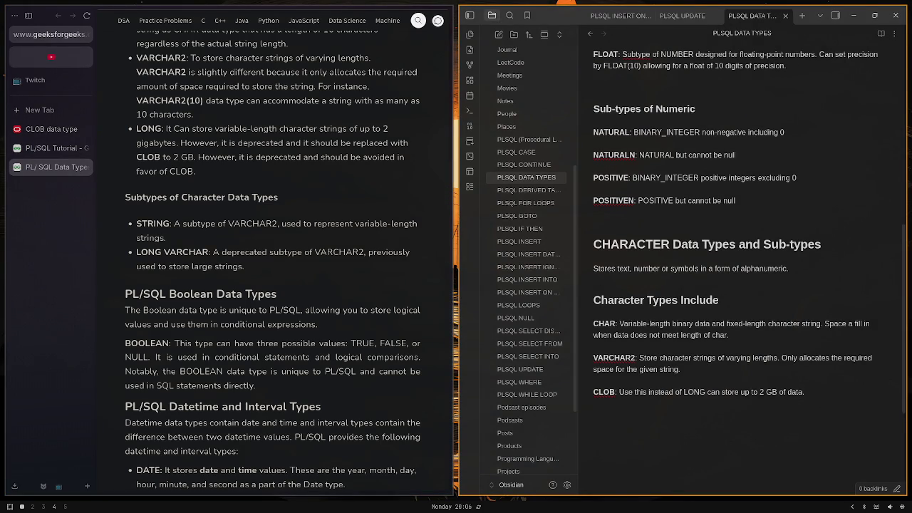
pyautogui.write('### Sub-types of Character')
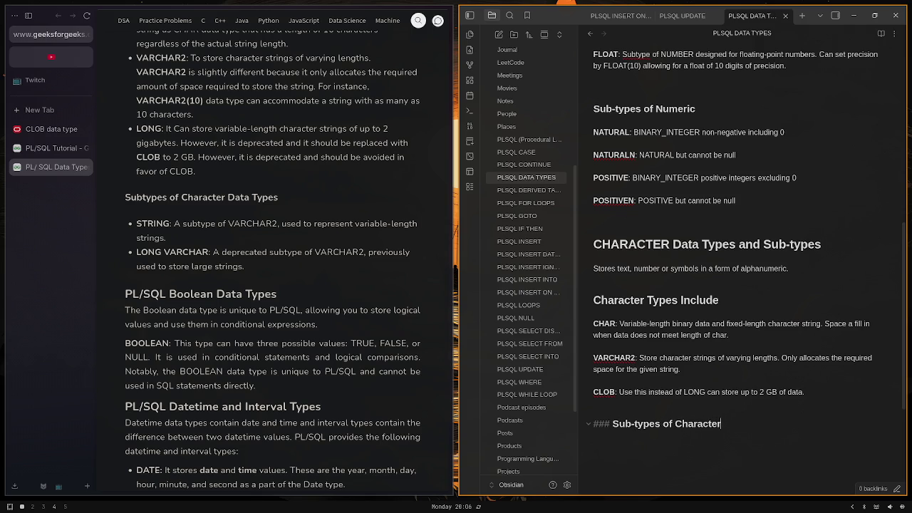
pyautogui.press('Return')
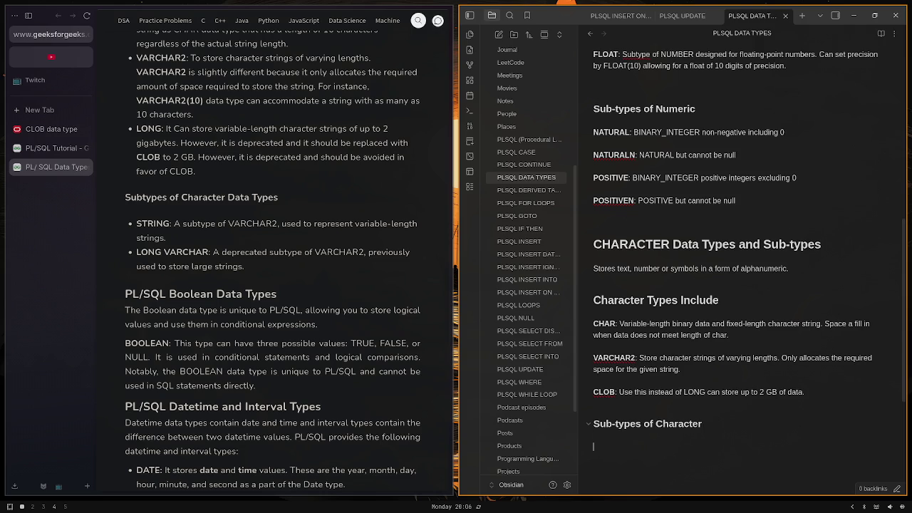
# Add a bold STRING entry: 'VARCHAR2 used to represent variable-length strings'
pyautogui.write('STRING')
pyautogui.hotkey('shift', 'Home')
pyautogui.hotkey('ctrl', 'b')
pyautogui.press('End')
pyautogui.write('A')
pyautogui.press('BackSpace')
pyautogui.write('V')
pyautogui.write('a')
pyautogui.press('BackSpace')
pyautogui.write('A')
pyautogui.write('RCHAR2')
pyautogui.write(' used to ')
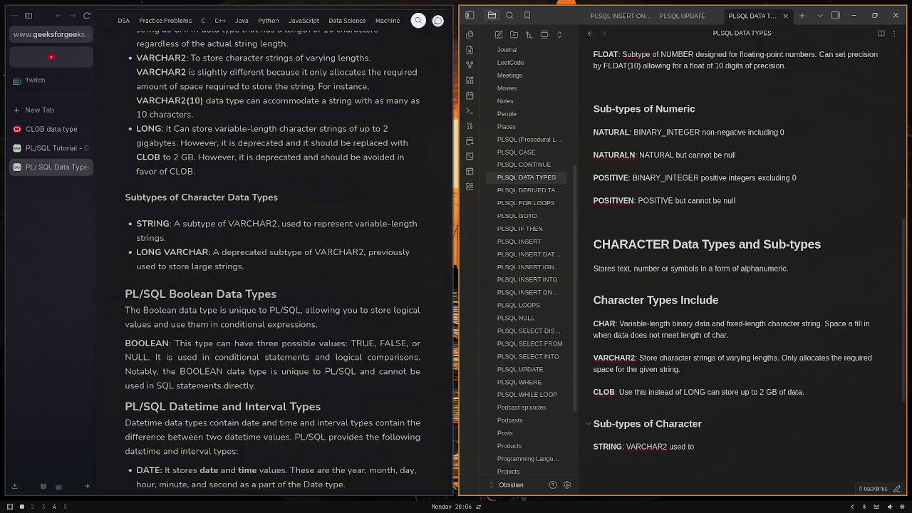
pyautogui.write('represent')
pyautogui.write(' variable')
pyautogui.write('-length')
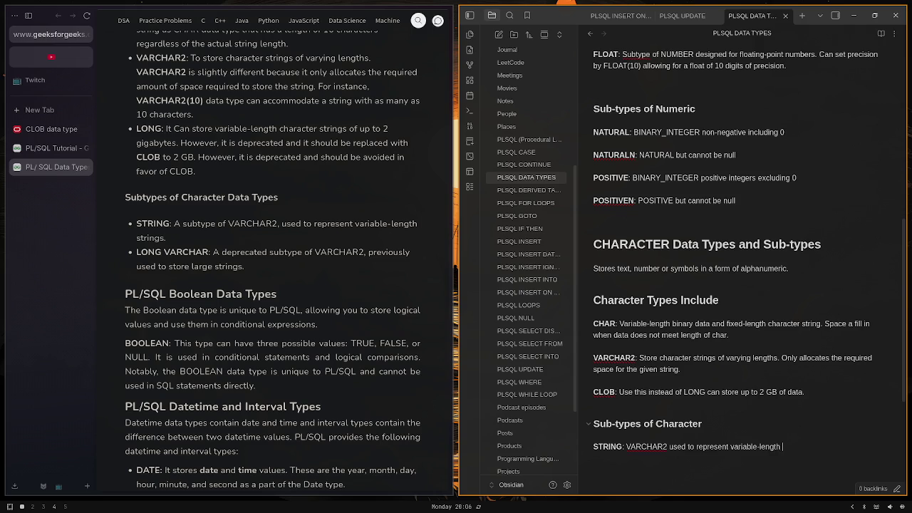
pyautogui.write(' strings')
# Review the BOOLEAN paragraph in the reference article, then return to the end of the note
pyautogui.scroll(-2, 333, 300)
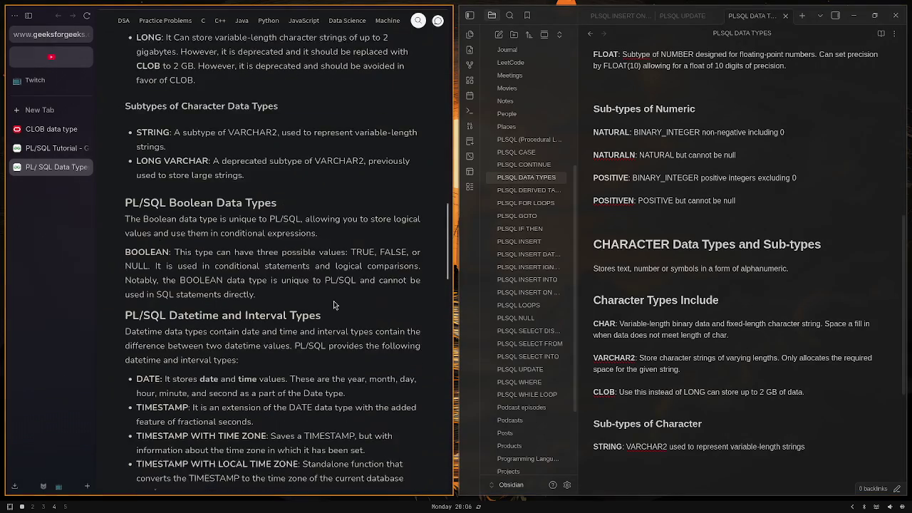
pyautogui.scroll(-2, 361, 268)
pyautogui.moveTo(279, 288)
pyautogui.mouseDown()
pyautogui.moveTo(153, 248)
pyautogui.moveTo(150, 238)
pyautogui.mouseUp()
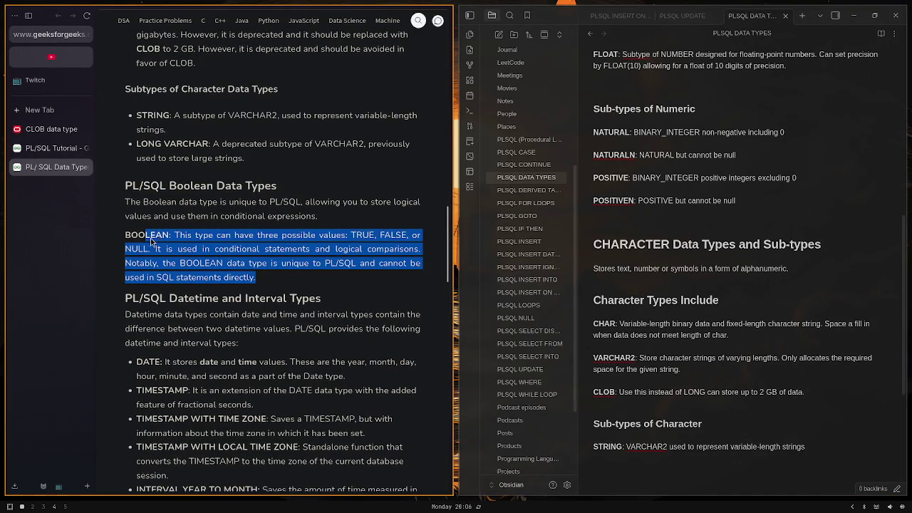
pyautogui.click(377, 272)
pyautogui.click(713, 461)
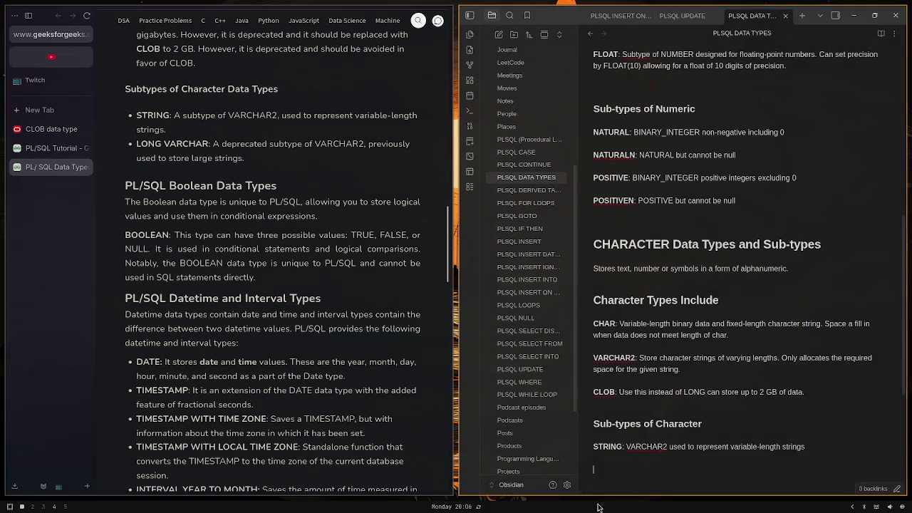
pyautogui.scroll(-3, 691, 449)
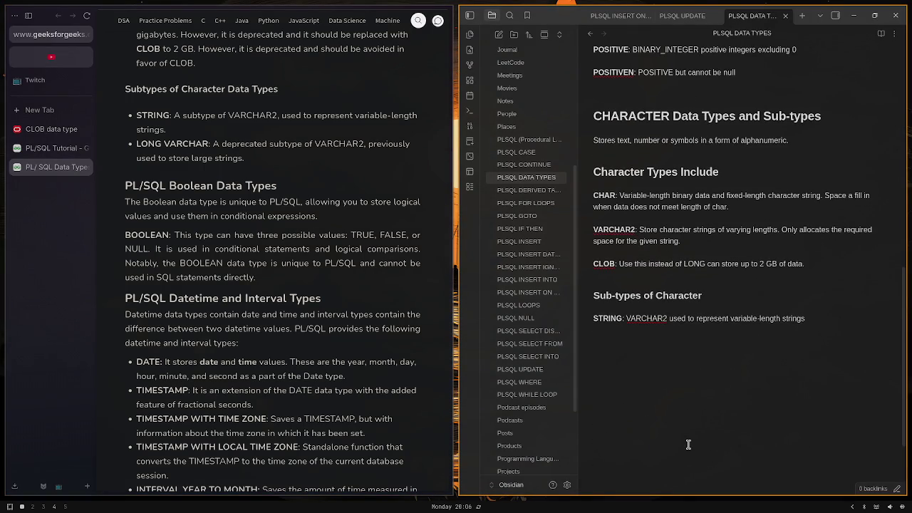
# Add the heading '# BOOLEAN Data Types'
pyautogui.write('#')
pyautogui.write(' BOOEAL')
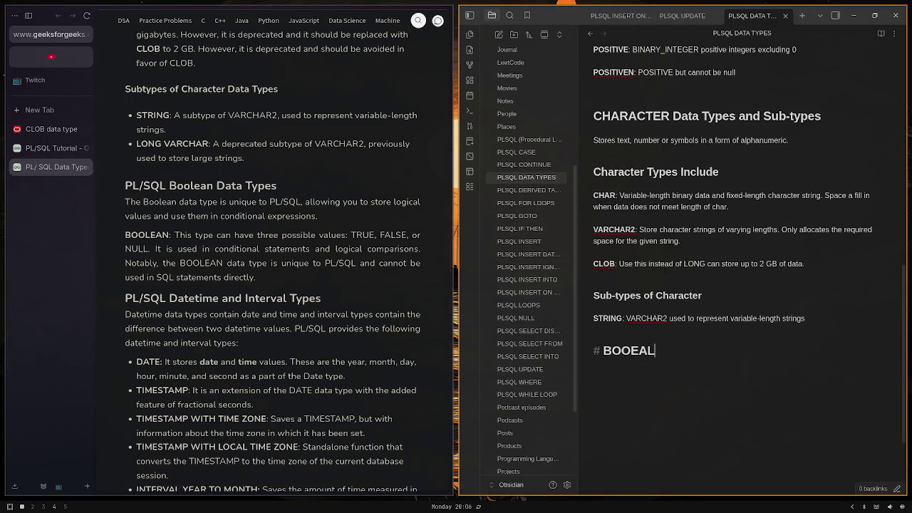
pyautogui.press('BackSpace')
pyautogui.press('BackSpace')
pyautogui.press('BackSpace')
pyautogui.write('LEAN ')
pyautogui.write('Data Types')
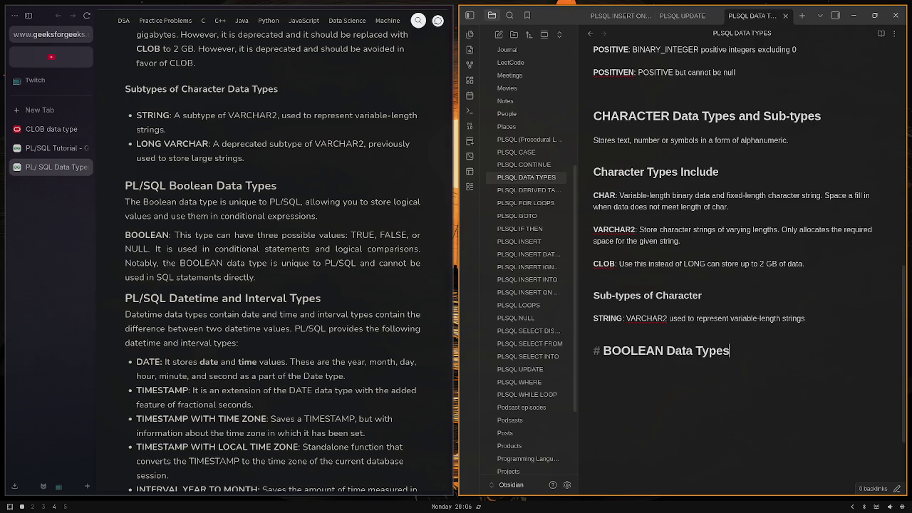
pyautogui.press('Return')
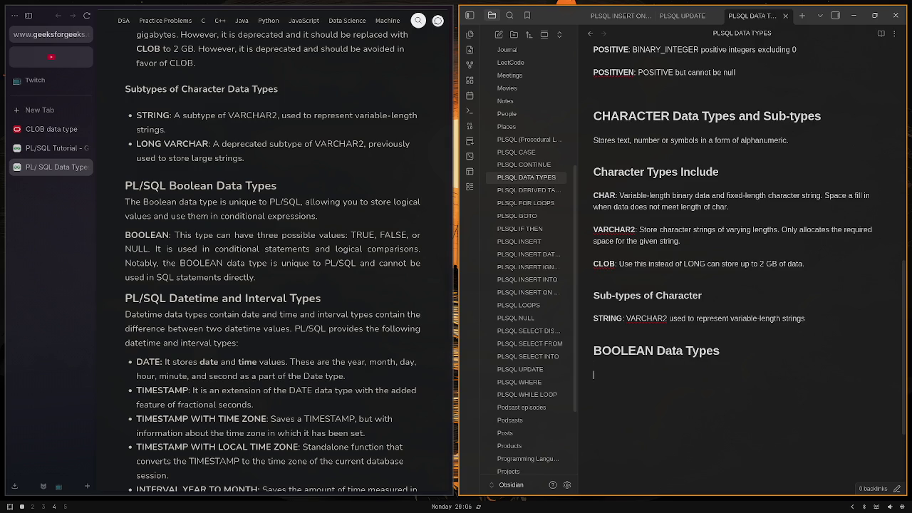
pyautogui.write('##')
pyautogui.press('BackSpace')
pyautogui.press('BackSpace')
# Write 'Stores logical values…conditional expressions' and a bold BOOLEAN entry: True, False or NULL, unique to plsql
pyautogui.write('Store')
pyautogui.write('s logi')
pyautogui.write('cal values ')
pyautogui.write('and late')
pyautogui.write('r can be use')
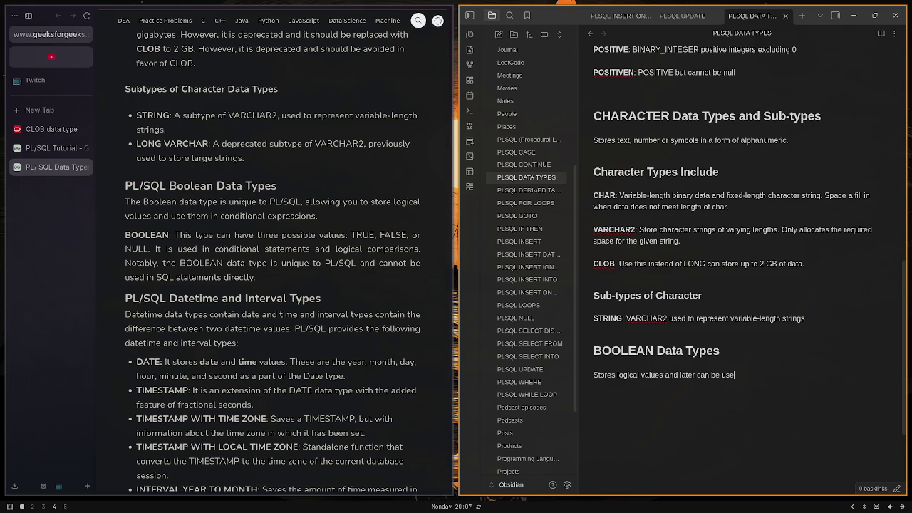
pyautogui.write('d for conditio')
pyautogui.write('nal e')
pyautogui.write('xpressions ')
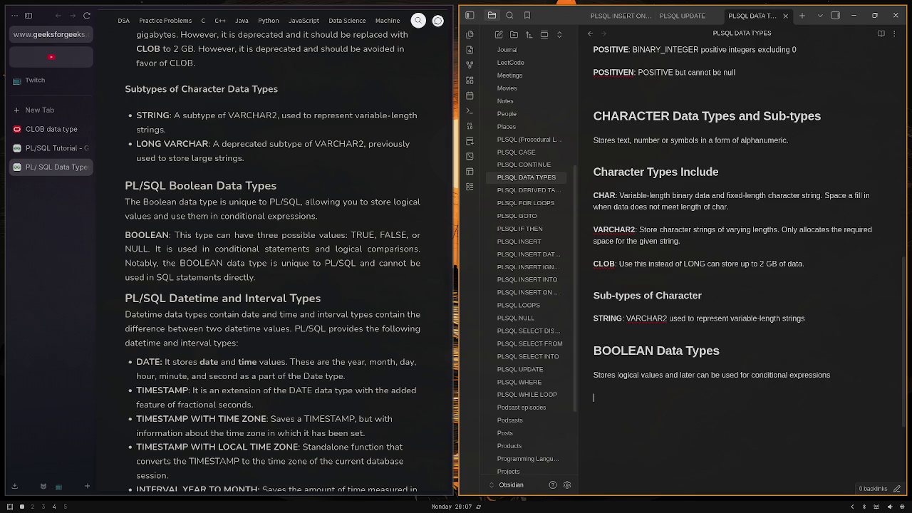
pyautogui.write('BO')
pyautogui.write('OLEAN')
pyautogui.hotkey('shift', 'Home')
pyautogui.hotkey('ctrl', 'b')
pyautogui.write(':')
pyautogui.write(' Can either b')
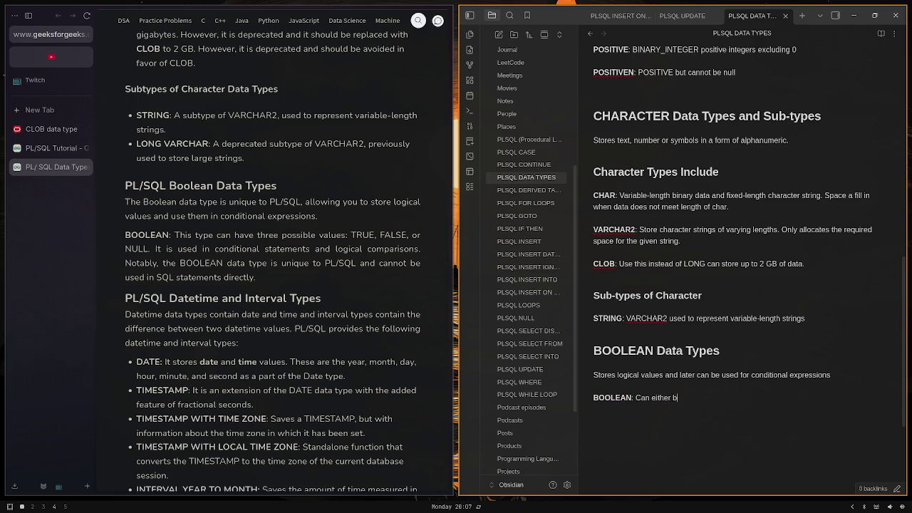
pyautogui.write('e True ')
pyautogui.write('or False')
pyautogui.write(' or NULL')
pyautogui.write('. ')
pyautogui.write('(UNIQU')
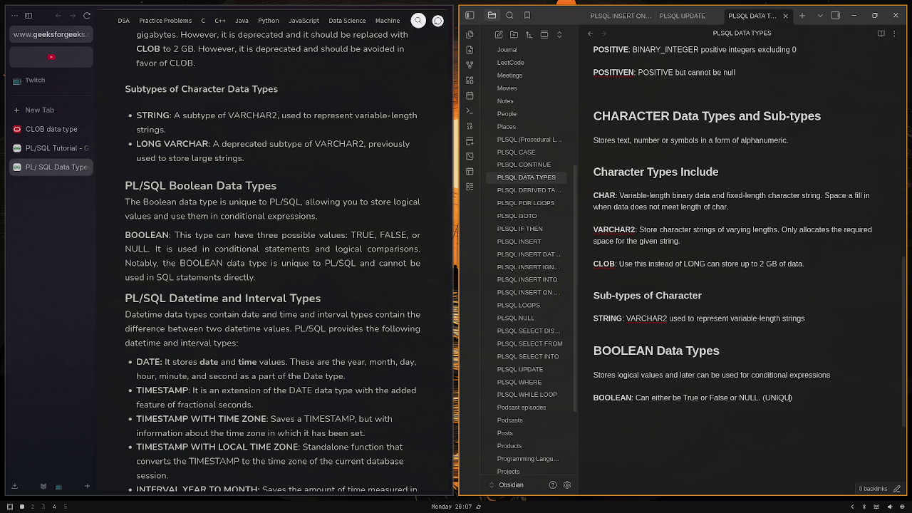
pyautogui.write('E to p')
pyautogui.write('lsql')
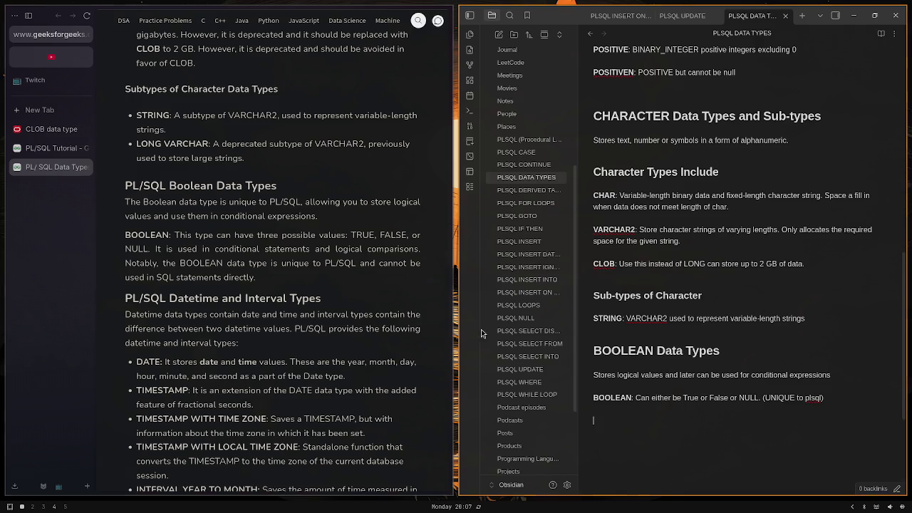
# Scroll through the note and place the cursor on a new line at its end
pyautogui.scroll(-1, 326, 275)
pyautogui.scroll(-1, 329, 278)
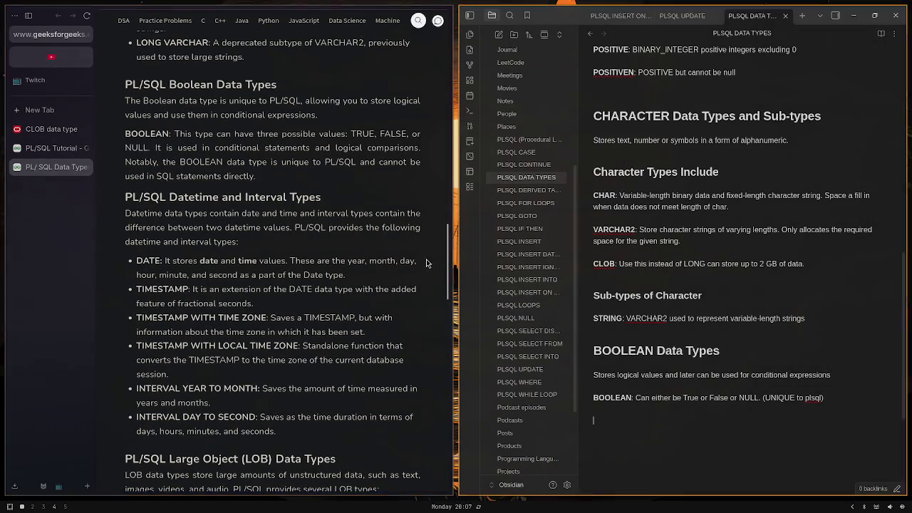
pyautogui.scroll(-1, 318, 214)
pyautogui.scroll(-1, 315, 213)
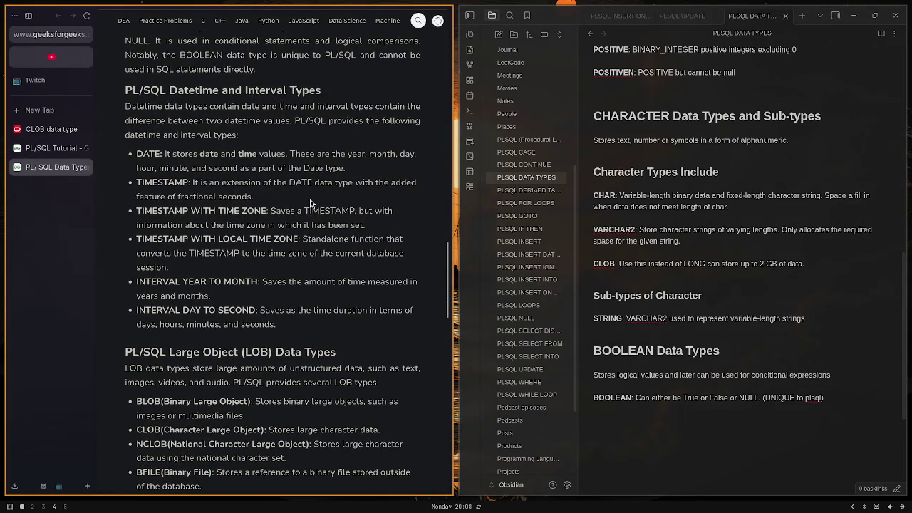
pyautogui.scroll(1, 310, 201)
pyautogui.scroll(1, 310, 203)
pyautogui.click(708, 426)
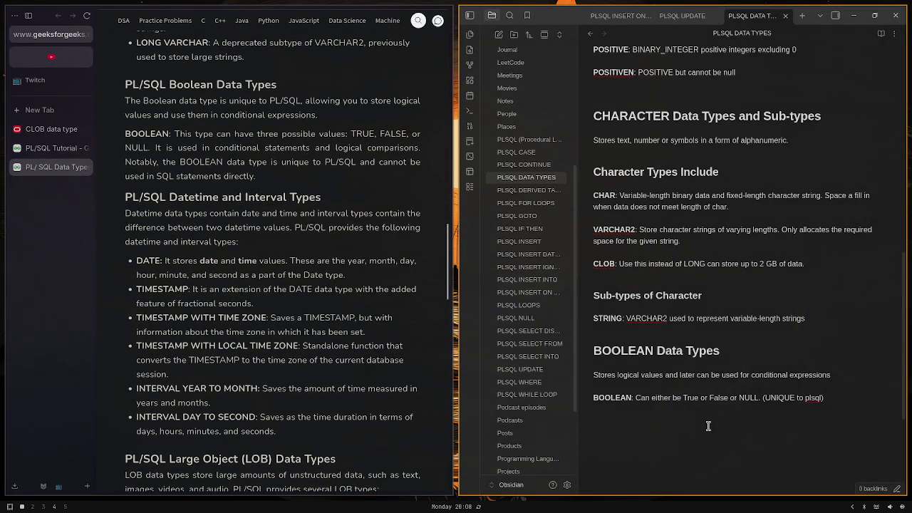
# Type the heading '# DATETIME and INTERVAL Types' and select the word DATETIME in it
pyautogui.write('#')
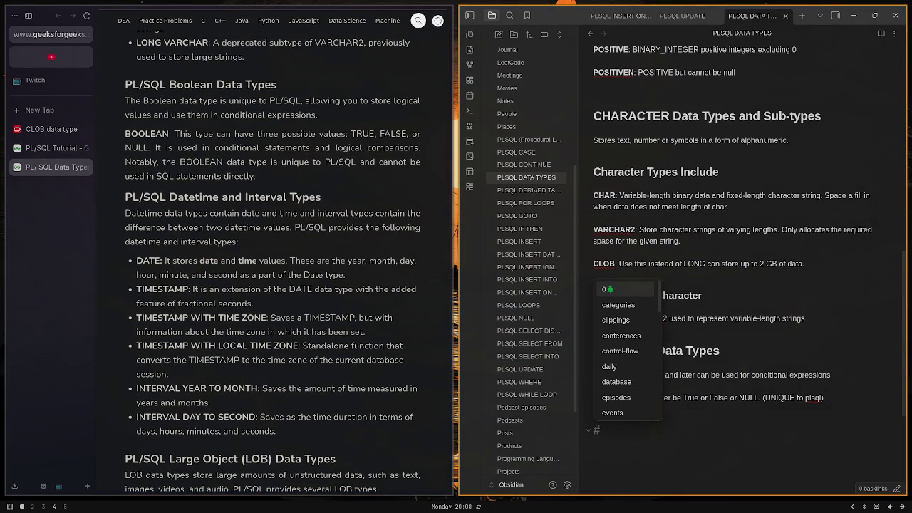
pyautogui.scroll(1, 699, 360)
pyautogui.scroll(-2, 699, 360)
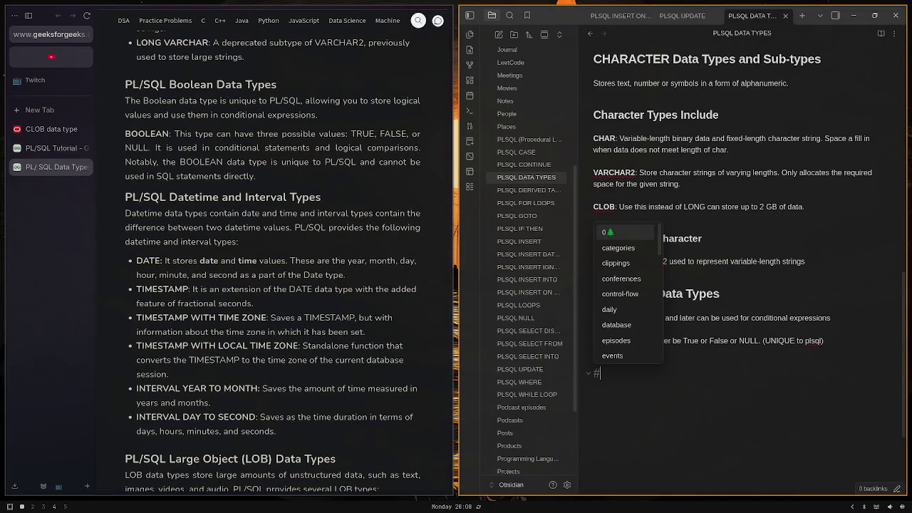
pyautogui.write(' DATE')
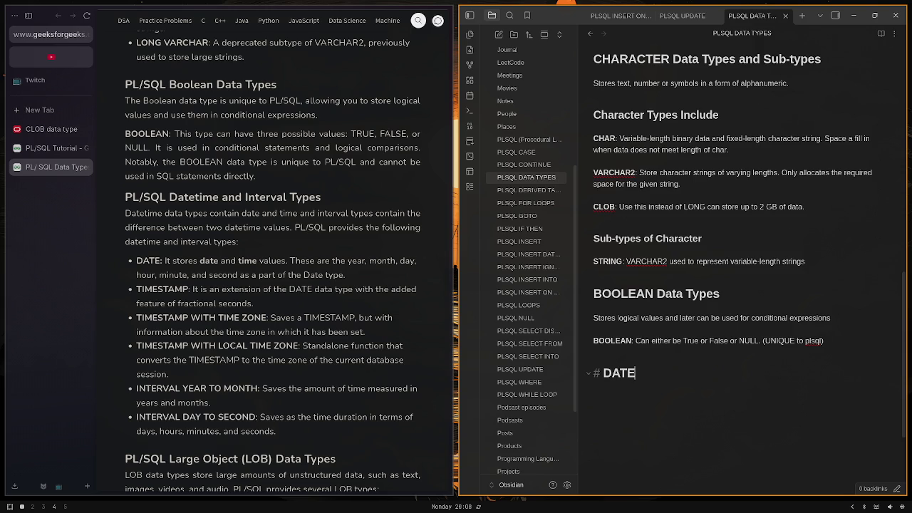
pyautogui.write('TIME and ')
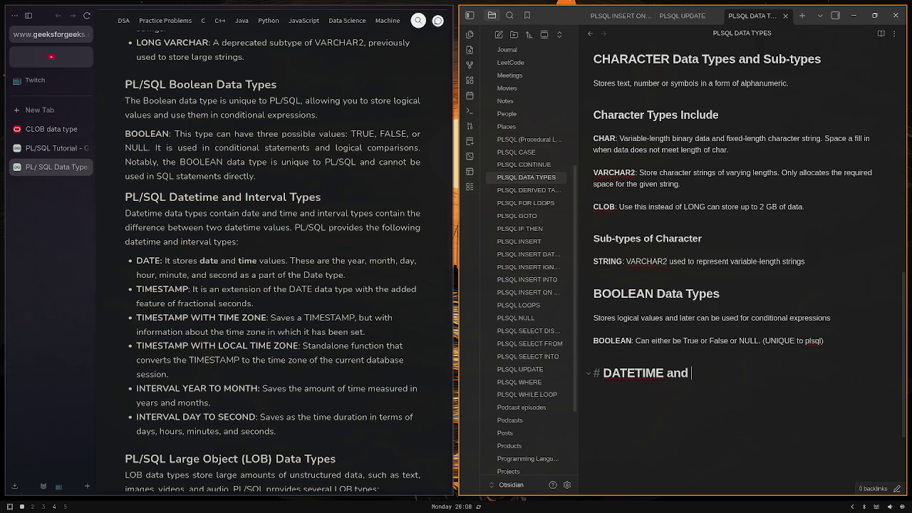
pyautogui.write('INTERV')
pyautogui.write('AL type')
pyautogui.press('BackSpace')
pyautogui.press('BackSpace')
pyautogui.press('BackSpace')
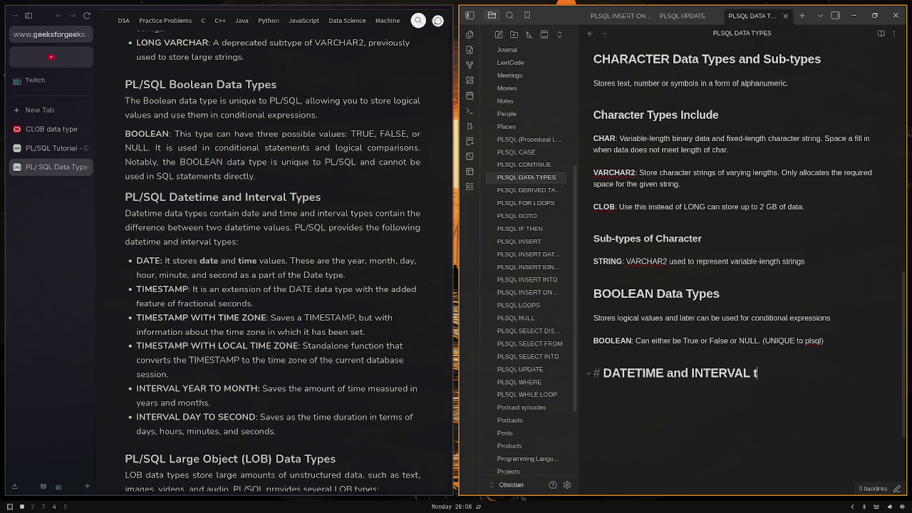
pyautogui.press('BackSpace')
pyautogui.write('Types')
pyautogui.press('Left')
pyautogui.press('Left')
pyautogui.press('Left')
pyautogui.press('Left')
pyautogui.hotkey('ctrl', 'Left')
pyautogui.hotkey('ctrl', 'Left')
pyautogui.hotkey('ctrl', 'shift', 'Left')
# Make DATETIME a wiki link to the PLSQL INSERT DATETIMES note, then start a new line
pyautogui.write('[[')
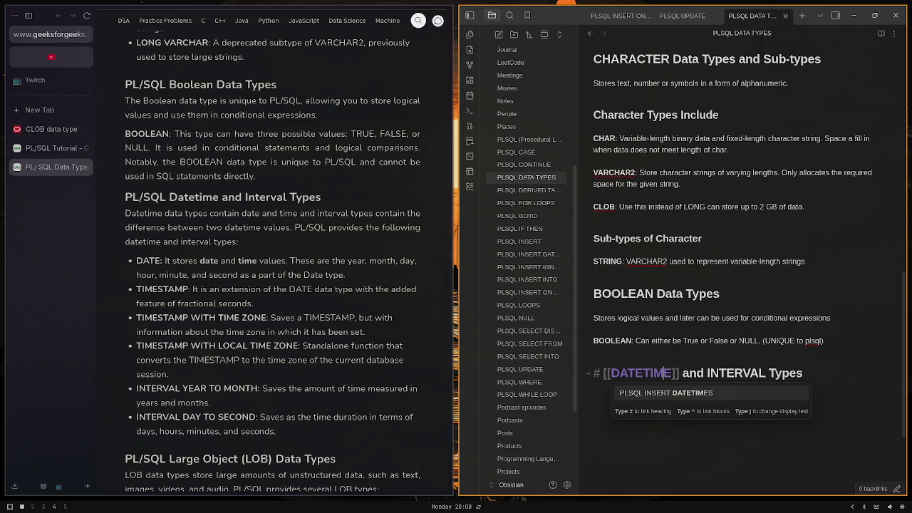
pyautogui.press('Escape')
pyautogui.hotkey('ctrl', 'Left')
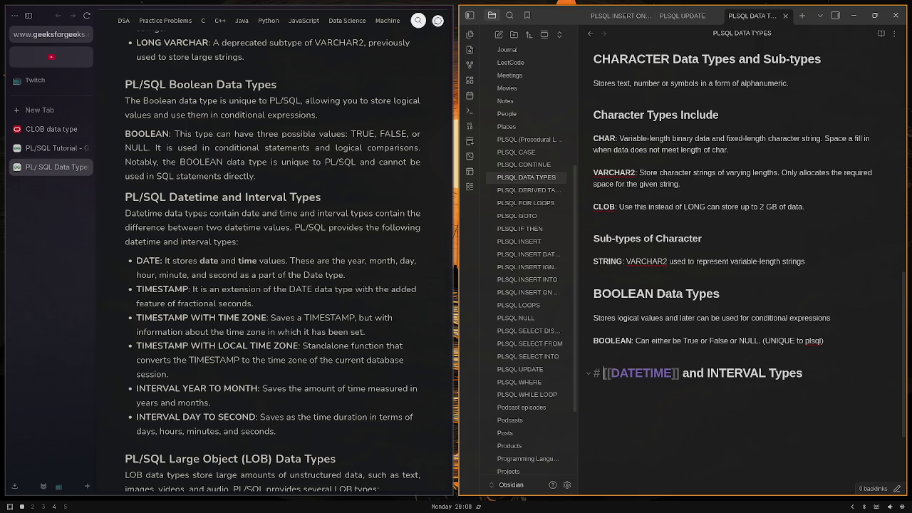
pyautogui.write('\\')
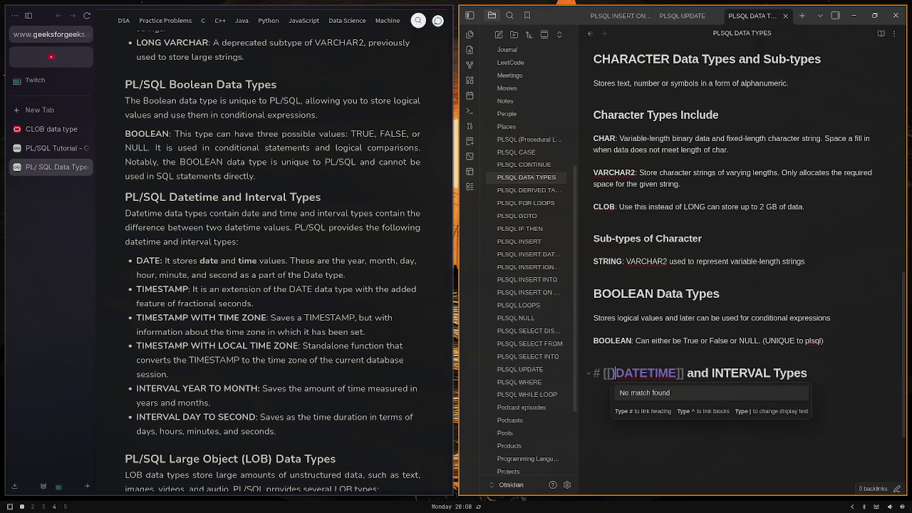
pyautogui.press('BackSpace')
pyautogui.write('|dat')
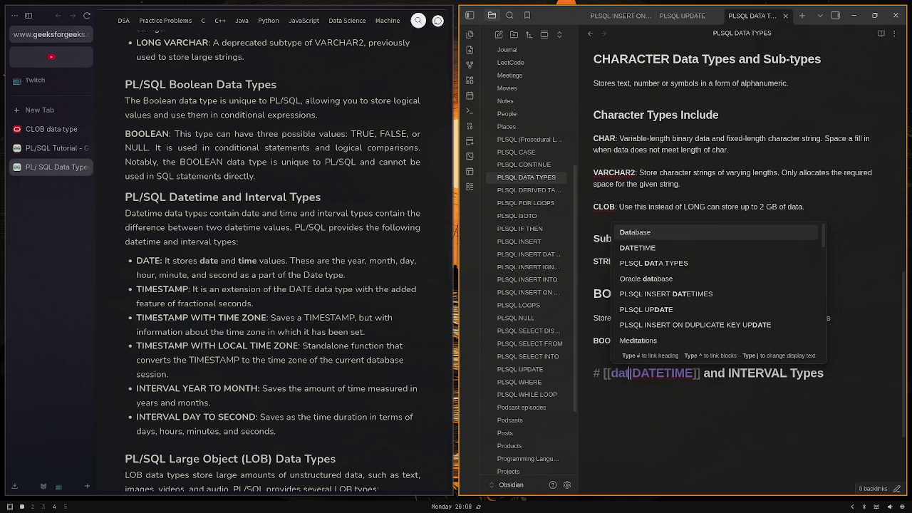
pyautogui.write('a')
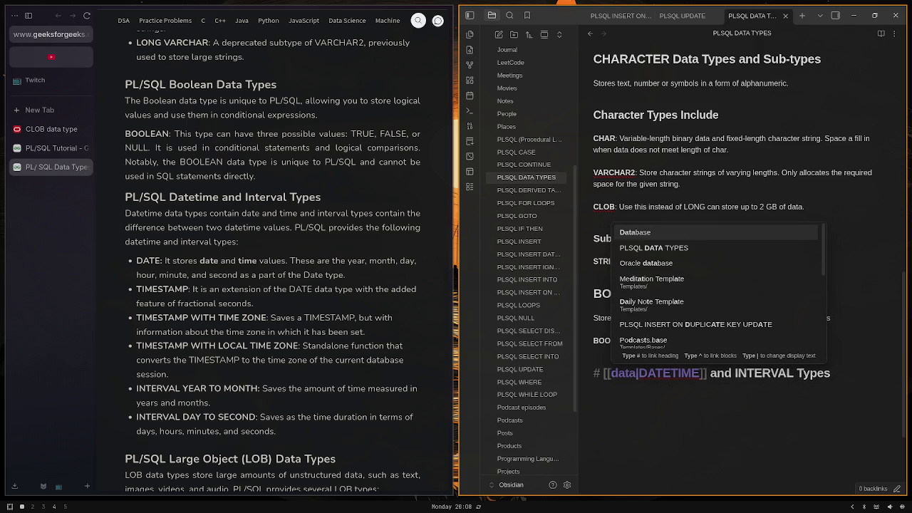
pyautogui.write('time')
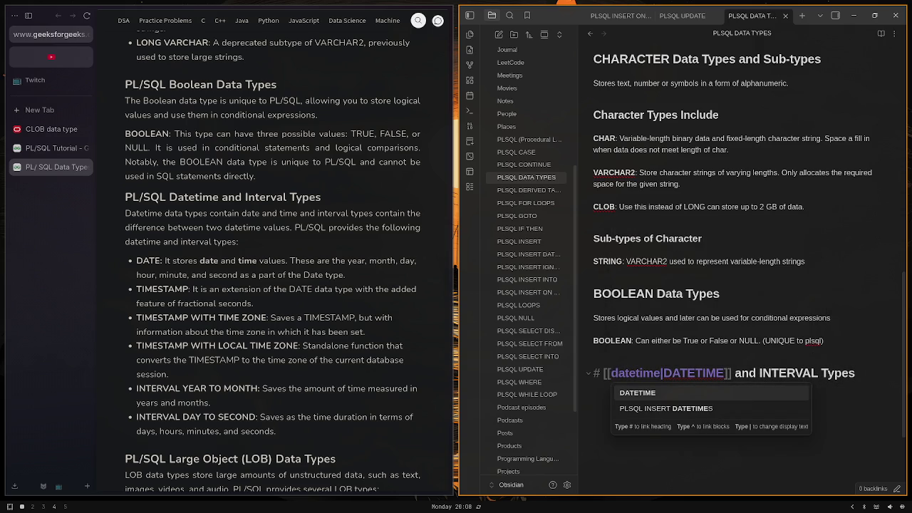
pyautogui.press('Down')
pyautogui.press('Return')
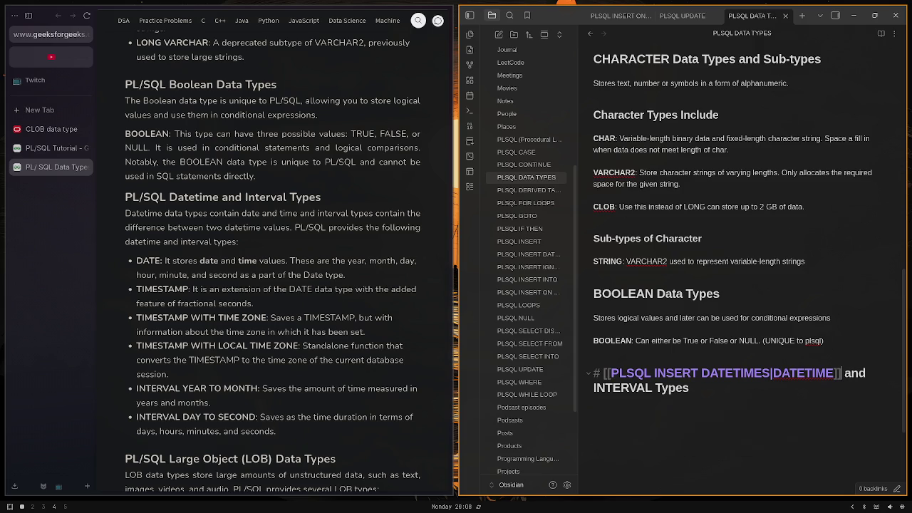
pyautogui.press('Return')
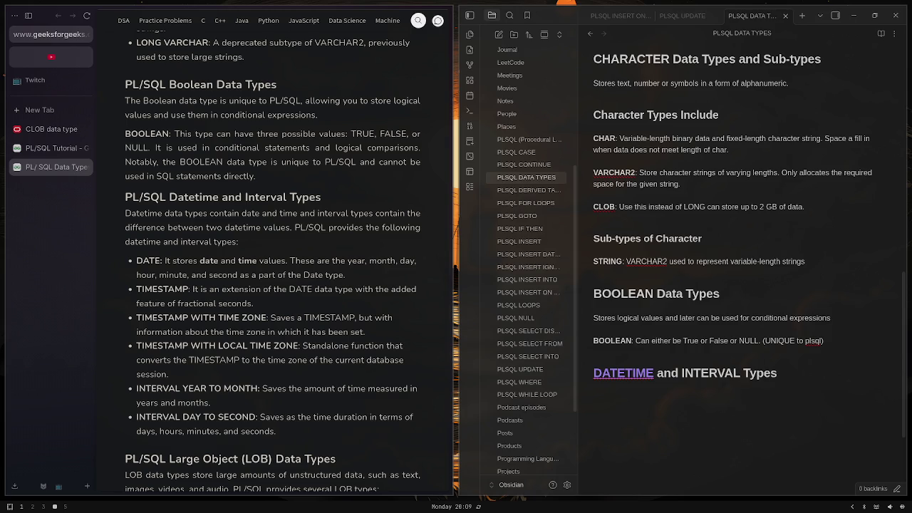
# List DATE, TIMESTAMP, TIMESTAMP WITH (LOCAL) TIME ZONE, INTERVAL YEAR TO MONTH and INTERVAL DAY TO SECONDS
pyautogui.click(701, 483)
pyautogui.write('DA')
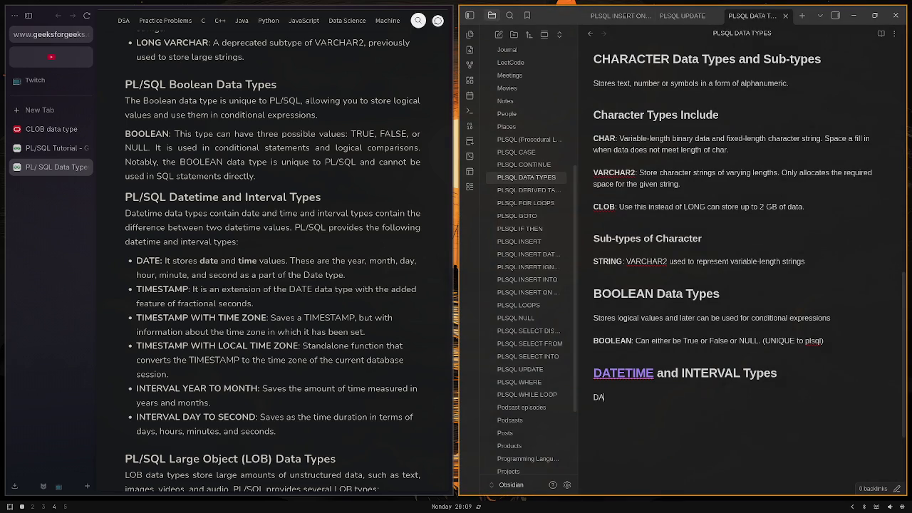
pyautogui.write('TE')
pyautogui.press('Return')
pyautogui.press('Return')
pyautogui.write('TIMESTA')
pyautogui.write('MP')
pyautogui.press('Return')
pyautogui.press('Return')
pyautogui.write('TIM')
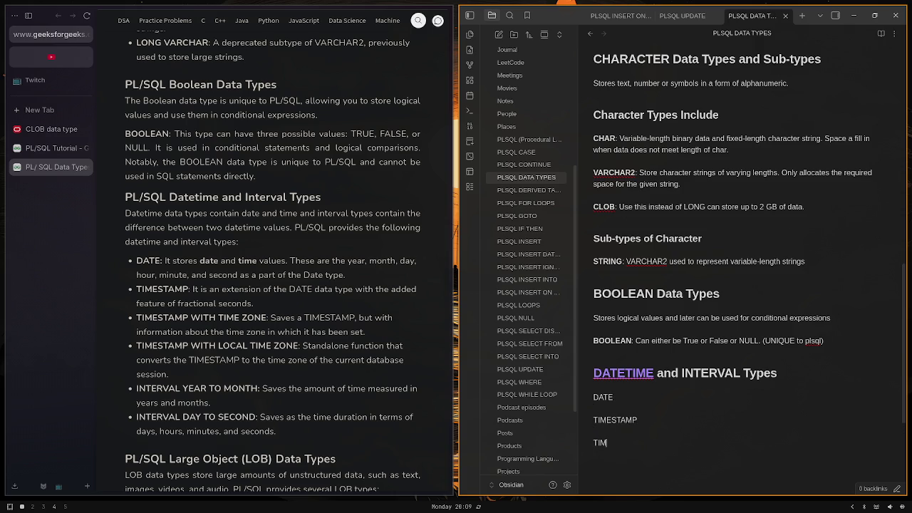
pyautogui.write('ESTAMP W')
pyautogui.write('ITH TIME ZONE')
pyautogui.press('Return')
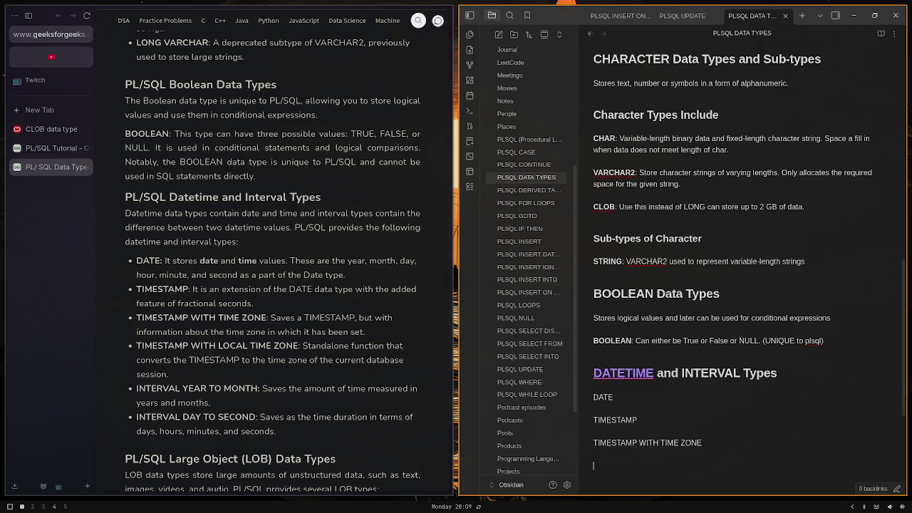
pyautogui.write('TIMES')
pyautogui.write('TAMP WITH LOCAL')
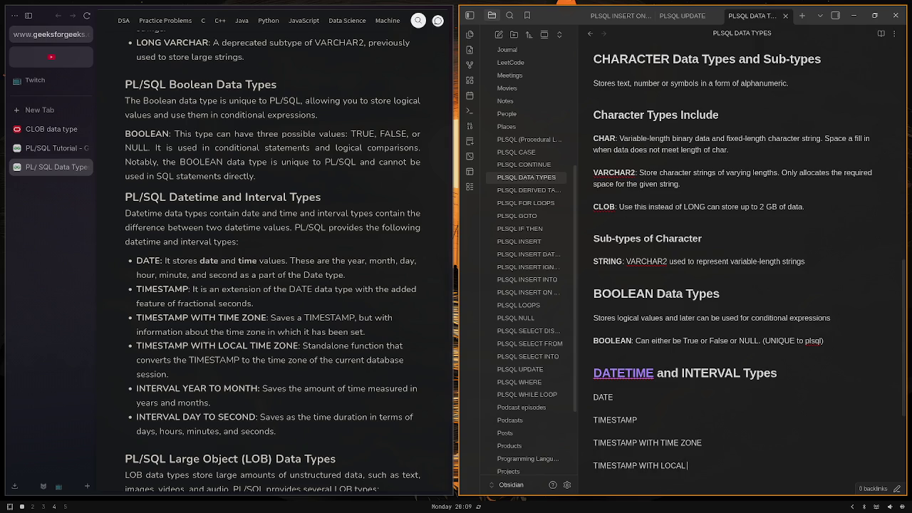
pyautogui.write(' TIME ZON')
pyautogui.write('E')
pyautogui.press('Return')
pyautogui.write('IN')
pyautogui.write('TERVAL')
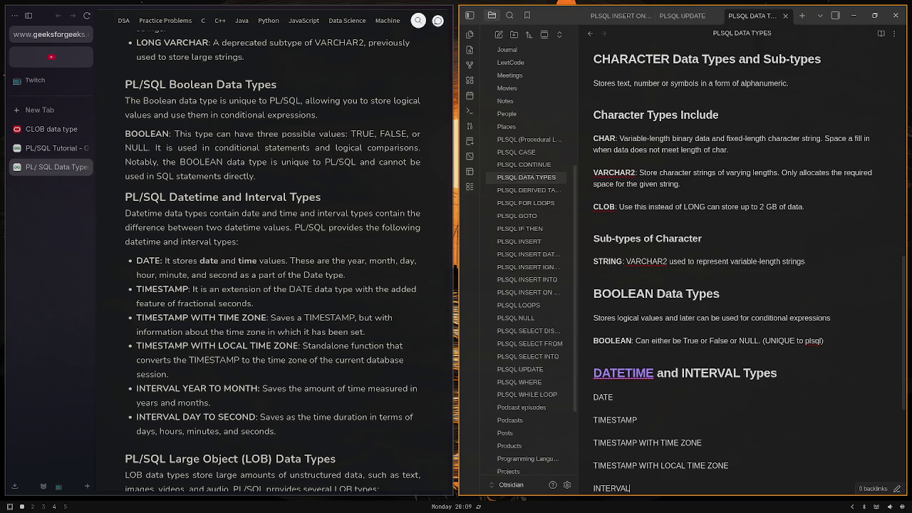
pyautogui.write(' YEAR TO MON')
pyautogui.write('TH')
pyautogui.press('Return')
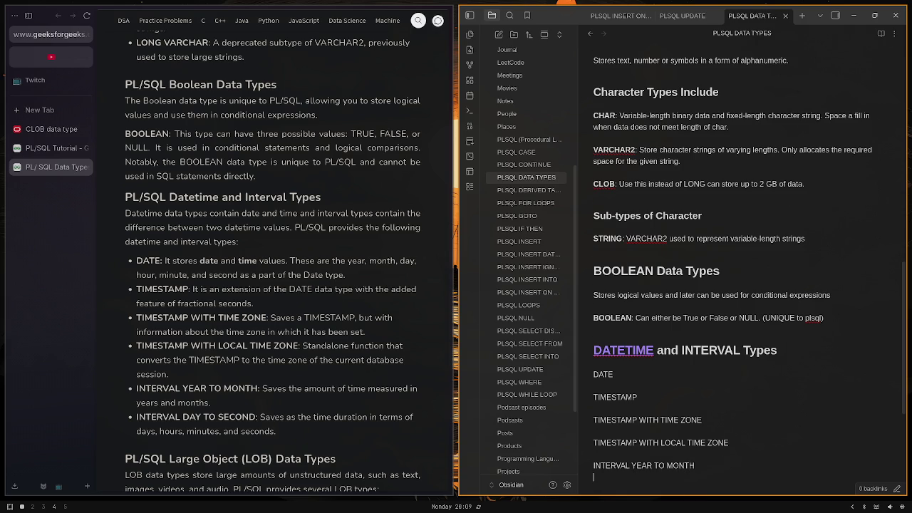
pyautogui.write('INTERVAL')
pyautogui.write(' DAY TO S')
pyautogui.write('ECONDS')
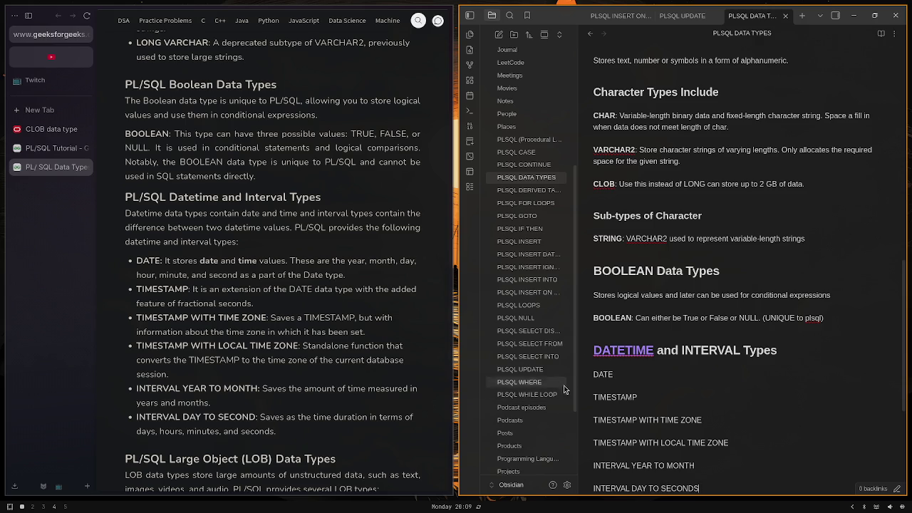
# Make all six datetime and interval type names bold
pyautogui.doubleClick(607, 375)
pyautogui.hotkey('ctrl', 'b')
pyautogui.doubleClick(606, 398)
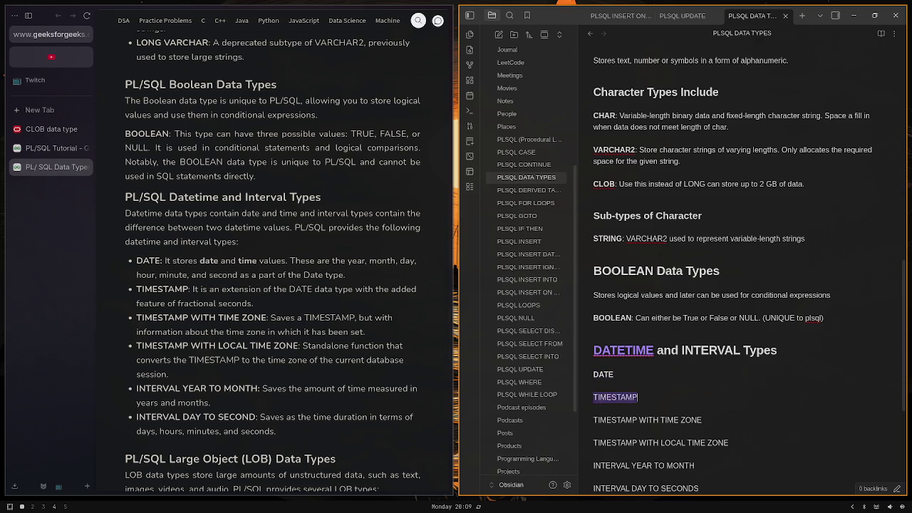
pyautogui.hotkey('ctrl', 'b')
pyautogui.moveTo(710, 420); pyautogui.dragTo(528, 421)
pyautogui.hotkey('ctrl', 'b')
pyautogui.moveTo(741, 443); pyautogui.dragTo(555, 441)
pyautogui.hotkey('ctrl', 'b')
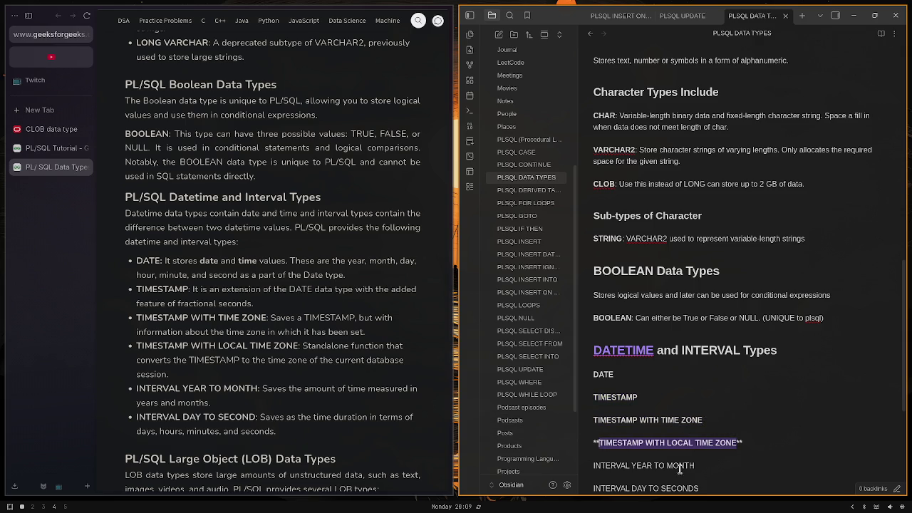
pyautogui.moveTo(702, 467); pyautogui.dragTo(547, 464)
pyautogui.hotkey('ctrl', 'b')
pyautogui.moveTo(707, 484); pyautogui.dragTo(553, 488)
pyautogui.hotkey('ctrl', 'b')
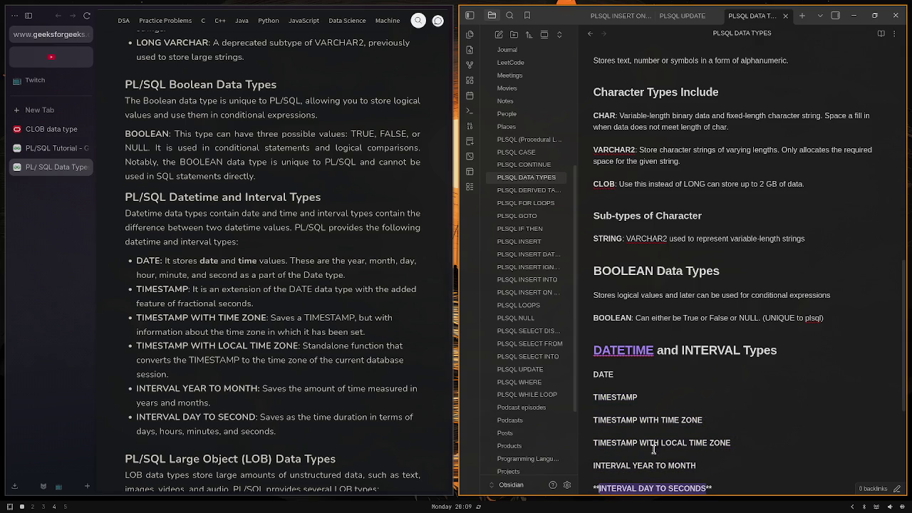
# Describe DATE as storing date and time (year, month, day, hour, minute, and second)
pyautogui.click(674, 372)
pyautogui.write(': ')
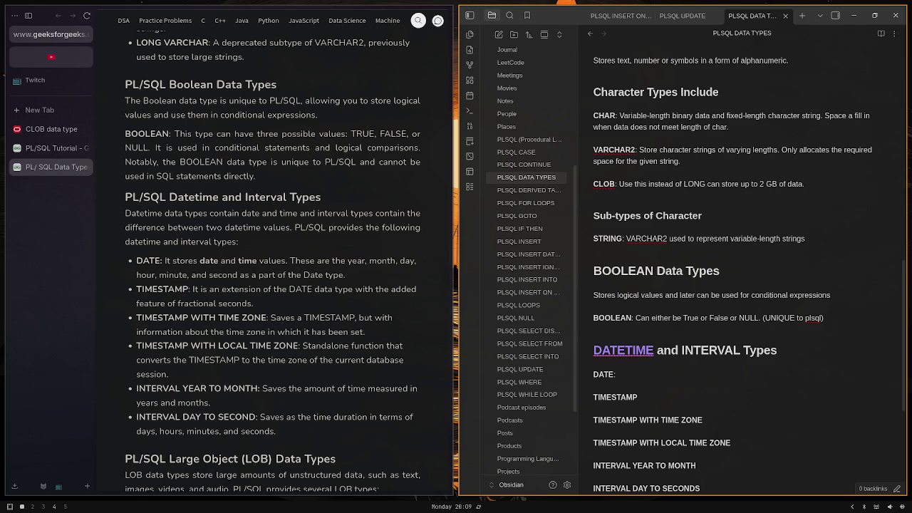
pyautogui.write('Stores dat')
pyautogui.write('e and time')
pyautogui.write('(')
pyautogui.write('year')
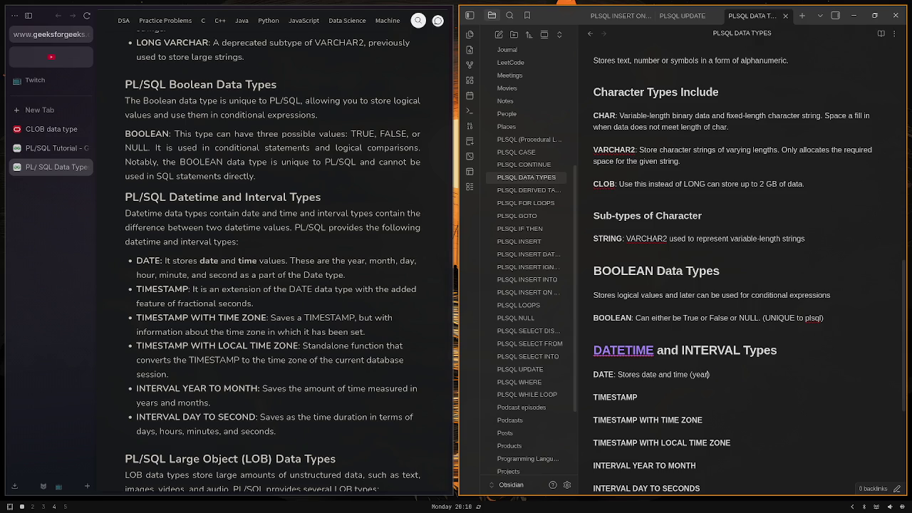
pyautogui.write(', month, day')
pyautogui.write(', hour')
pyautogui.write(', mintu')
pyautogui.press('BackSpace')
pyautogui.press('BackSpace')
pyautogui.write('ute')
pyautogui.write(', and second')
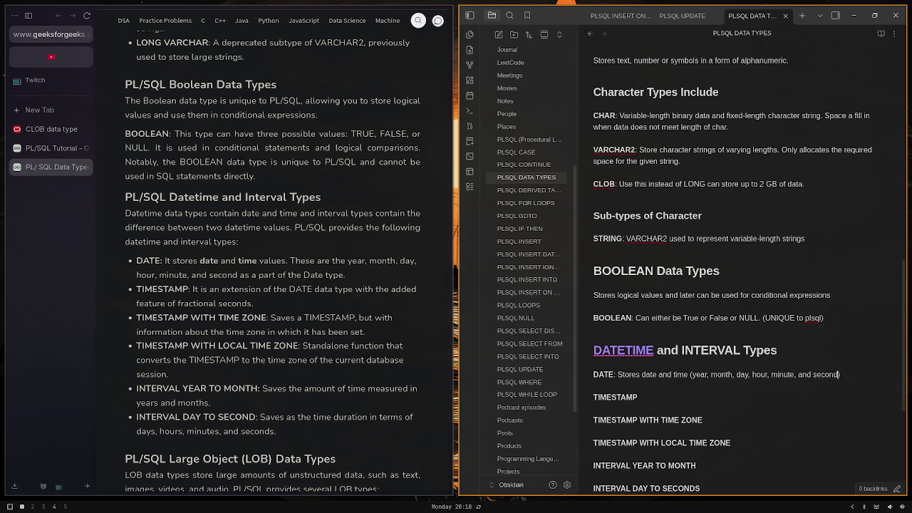
# Describe TIMESTAMP as 'Extends DATE adding fractional seconds' and add a colon after TIMESTAMP WITH TIME ZONE
pyautogui.press('Down')
pyautogui.write(':')
pyautogui.write('Exten')
pyautogui.write('ds ')
pyautogui.write('the')
pyautogui.press('BackSpace')
pyautogui.press('BackSpace')
pyautogui.press('BackSpace')
pyautogui.write('DAT')
pyautogui.write('E')
pyautogui.write(' adding ')
pyautogui.write('fractional se')
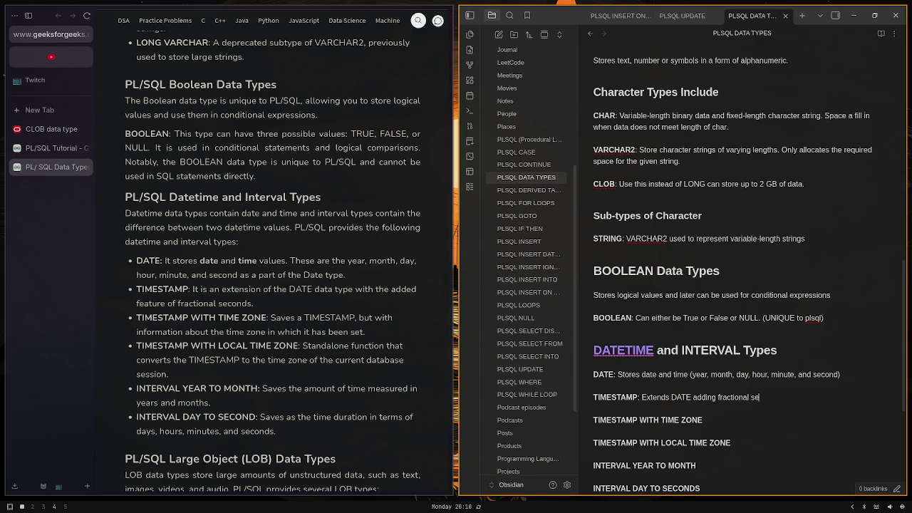
pyautogui.write('conds')
pyautogui.press('Down')
pyautogui.press('End')
pyautogui.write(':')
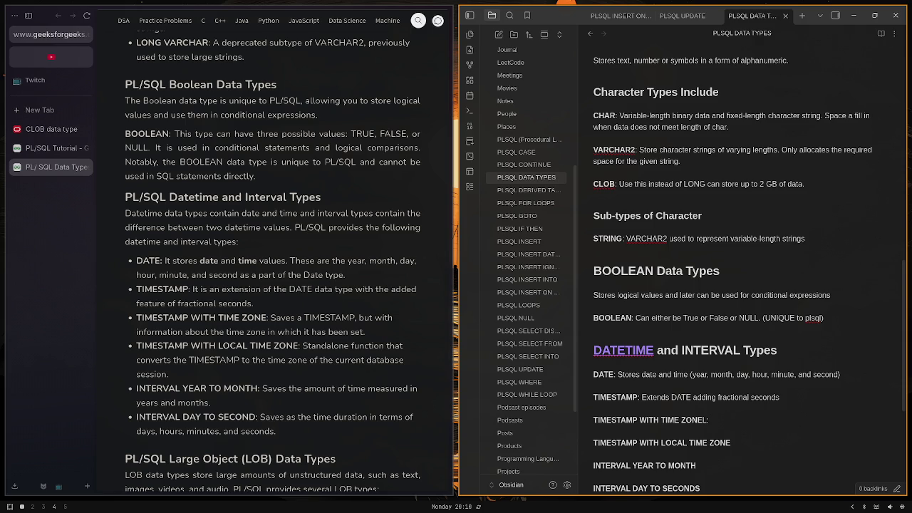
# Describe TIMESTAMP WITH TIME ZONE as storing time-zone data, and LOCAL TIME ZONE as converting to the database's zone
pyautogui.press('BackSpace')
pyautogui.press('BackSpace')
pyautogui.press('BackSpace')
pyautogui.write(': ')
pyautogui.write('Save times')
pyautogui.write('tamp but w')
pyautogui.write('ith ')
pyautogui.write('dat')
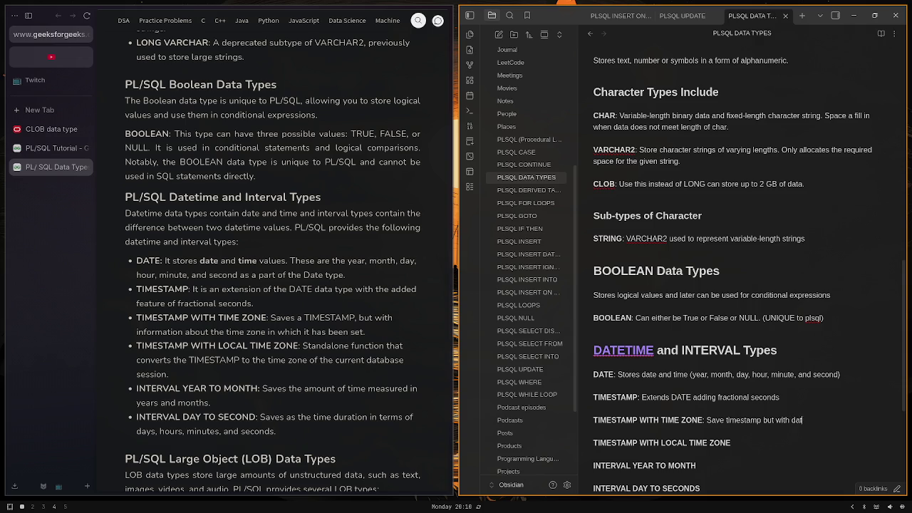
pyautogui.write('a ')
pyautogui.write('about the time zon')
pyautogui.write('e')
pyautogui.press('Down')
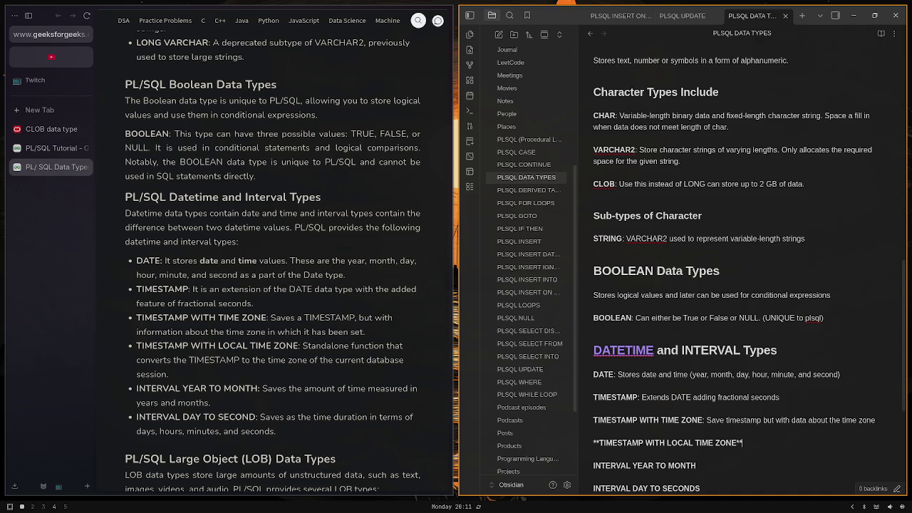
pyautogui.write('Converts')
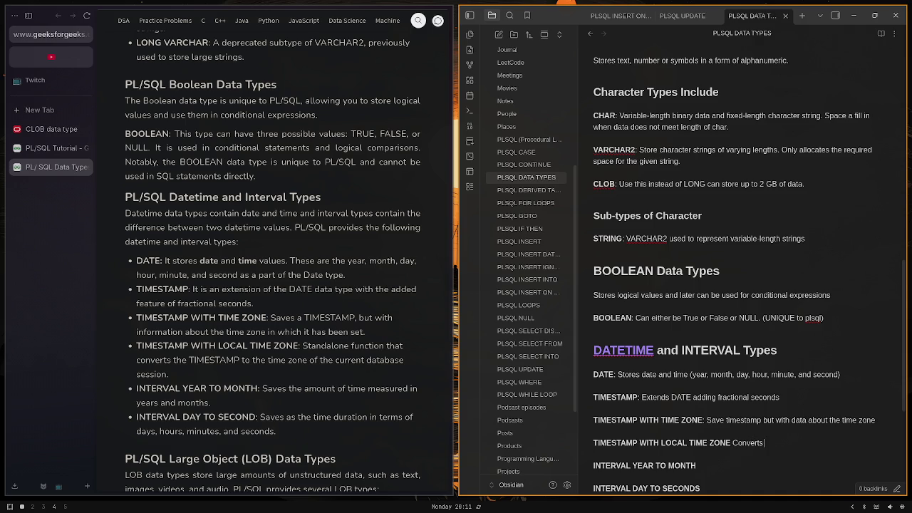
pyautogui.write(' TIMESTA')
pyautogui.write('MP to the ')
pyautogui.write('times')
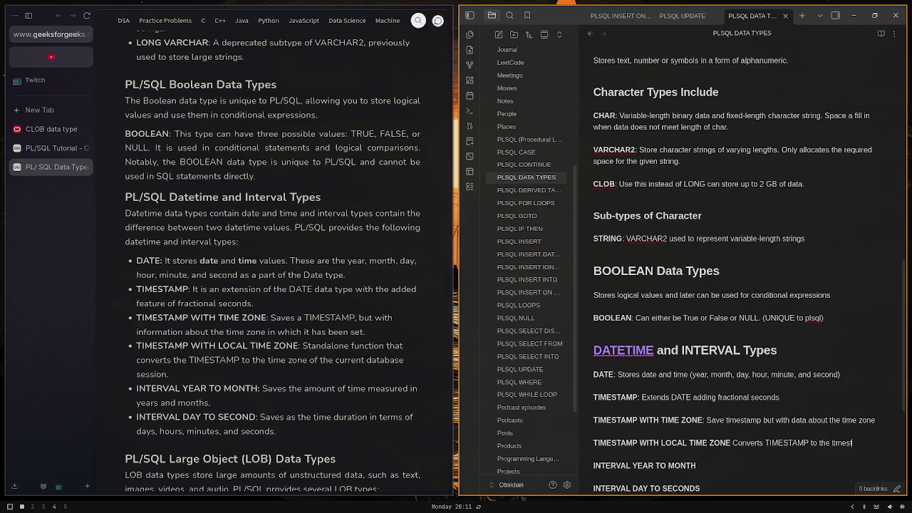
pyautogui.write(' zone of the')
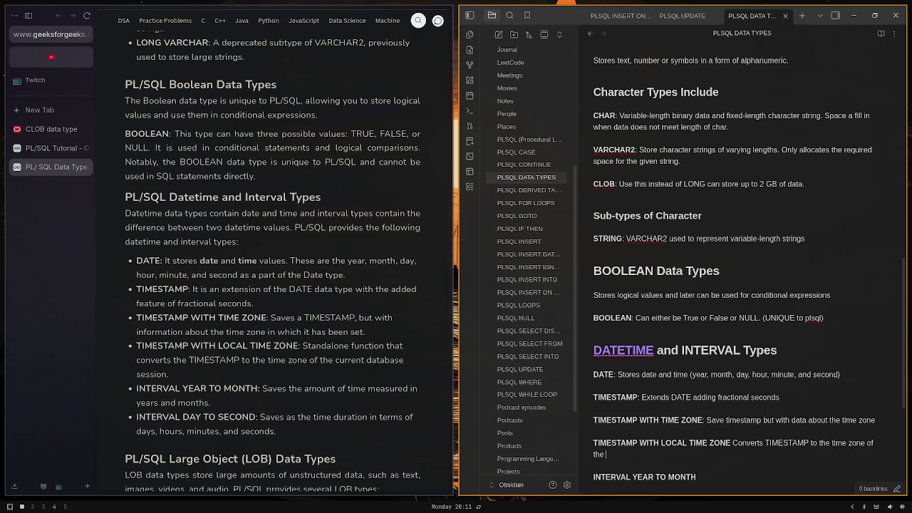
pyautogui.write(' database')
# Describe INTERVAL YEAR TO MONTH and INTERVAL DAY TO SECONDS as saving an amount of time
pyautogui.press('Down')
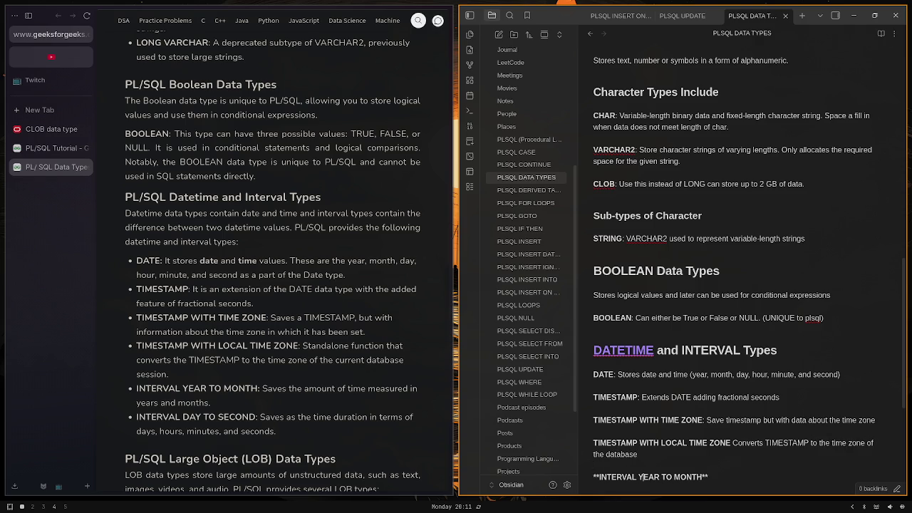
pyautogui.press('Right')
pyautogui.press('Right')
pyautogui.press('Right')
pyautogui.press('End')
pyautogui.write(':')
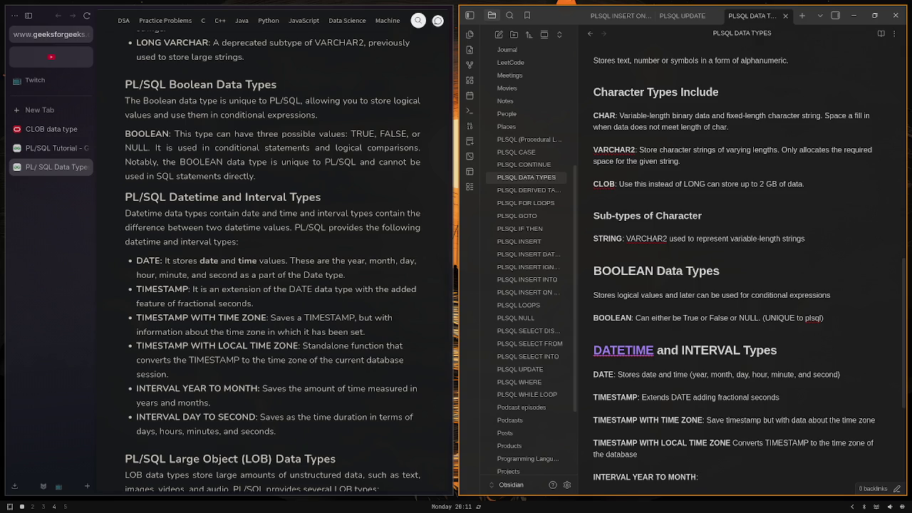
pyautogui.write('Saves')
pyautogui.press('BackSpace')
pyautogui.press('BackSpace')
pyautogui.write('es a')
pyautogui.write('mount of time ')
pyautogui.write('measure')
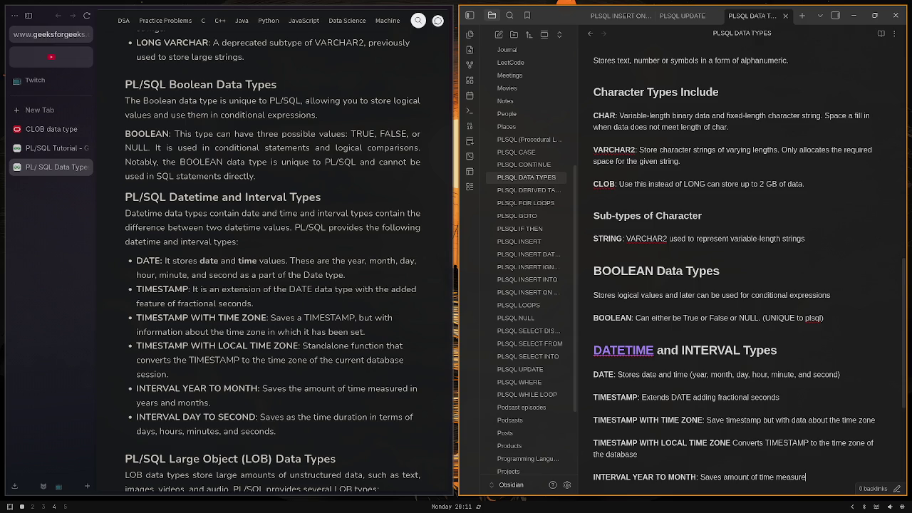
pyautogui.write('d in years an')
pyautogui.write('d month')
pyautogui.write('**INTERVAL DAY TO SECONDS**')
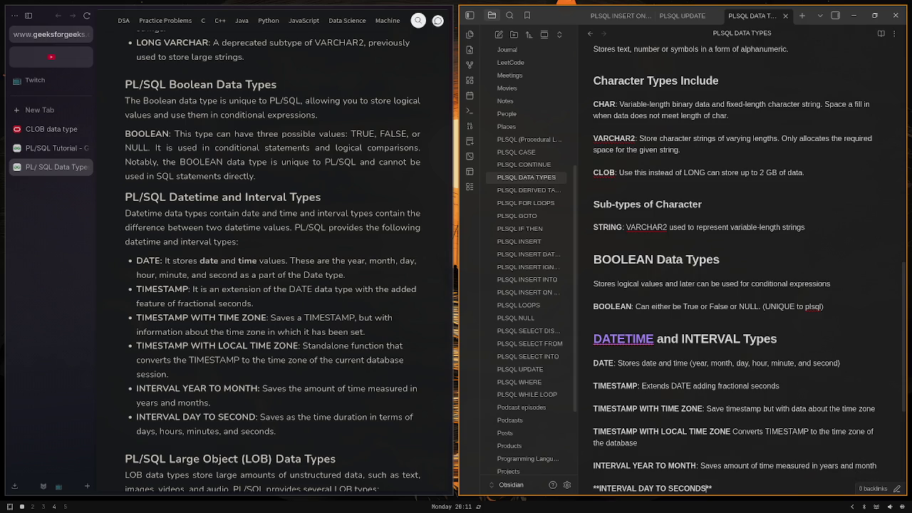
pyautogui.write(': Save')
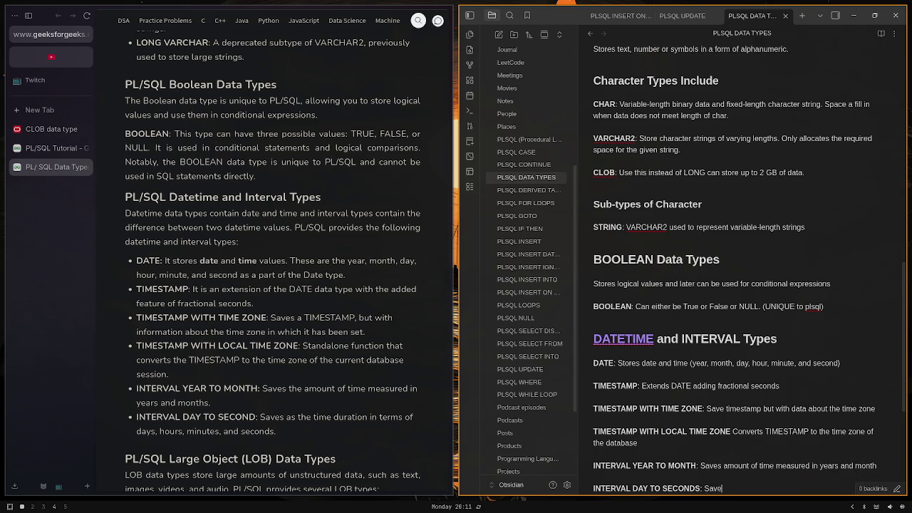
pyautogui.write('s amount of ')
pyautogui.write('time measure')
pyautogui.write('d in ')
pyautogui.write('day')
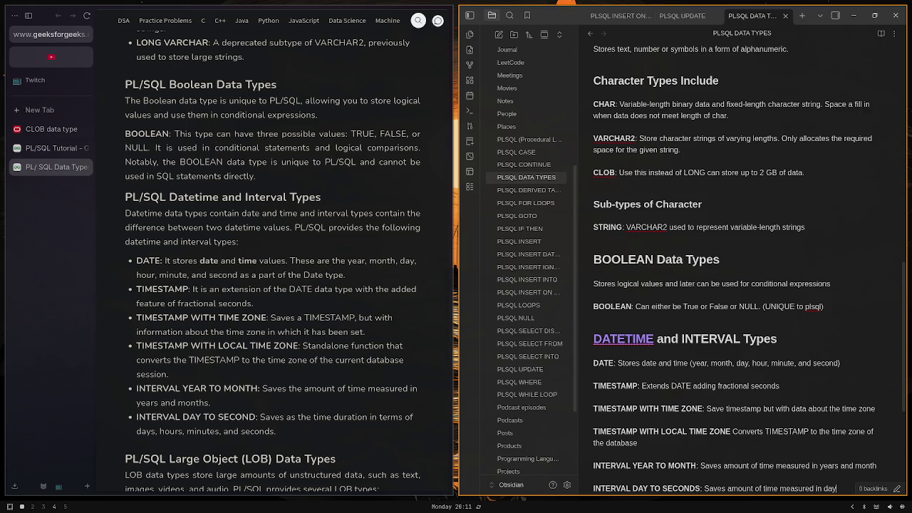
pyautogui.write('s and')
pyautogui.write(' seconds')
# Add the heading '# LARGE OBJECT (LOB) Types' below the interval entries
pyautogui.scroll(-5, 698, 148)
pyautogui.scroll(-3, 412, 367)
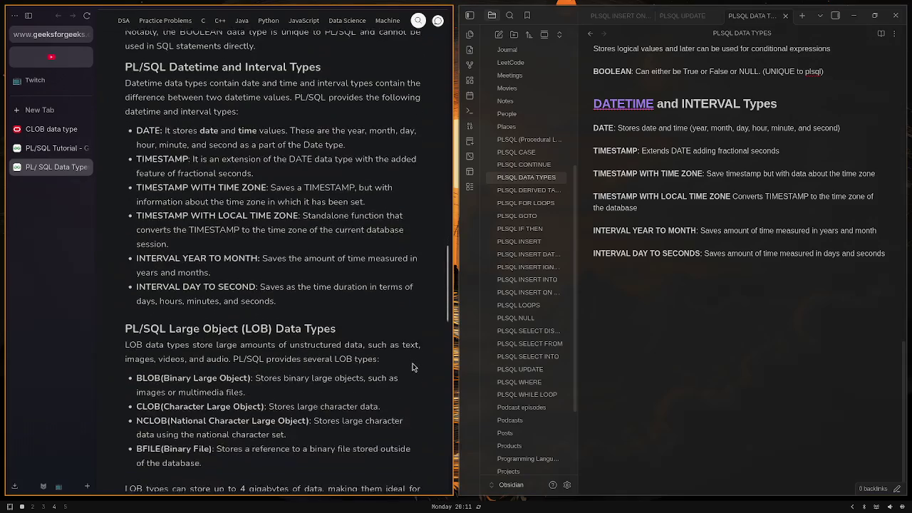
pyautogui.scroll(-1, 406, 252)
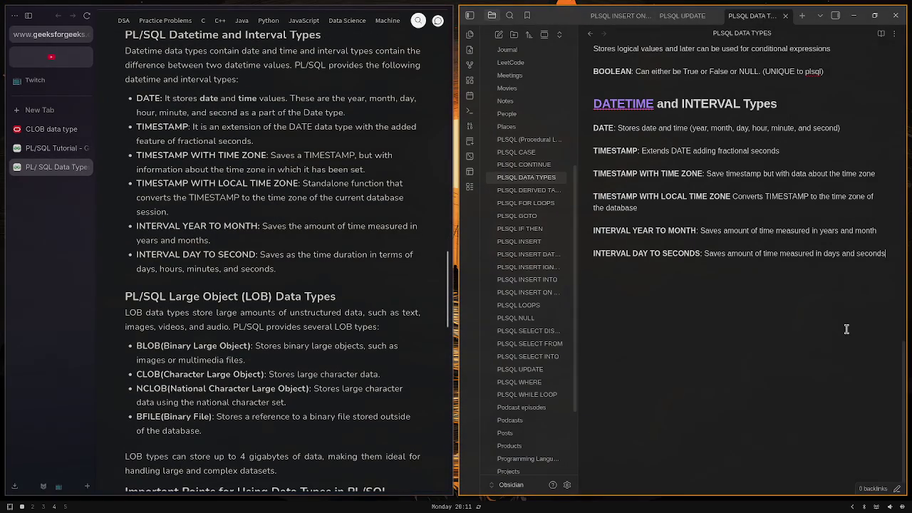
pyautogui.press('Return')
pyautogui.press('Return')
pyautogui.press('Return')
pyautogui.write('#')
pyautogui.write(' LARGE O')
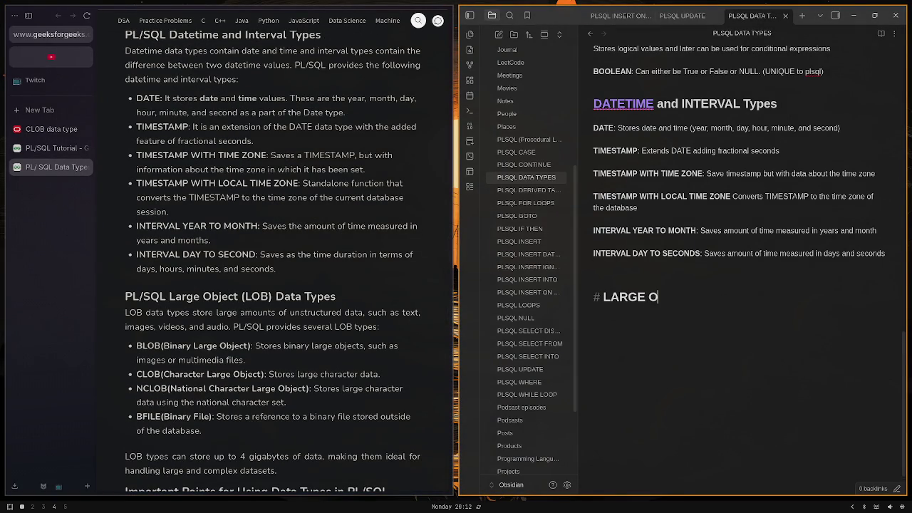
pyautogui.write('BJECTS')
pyautogui.press('BackSpace')
pyautogui.write('(')
pyautogui.write('LOB)')
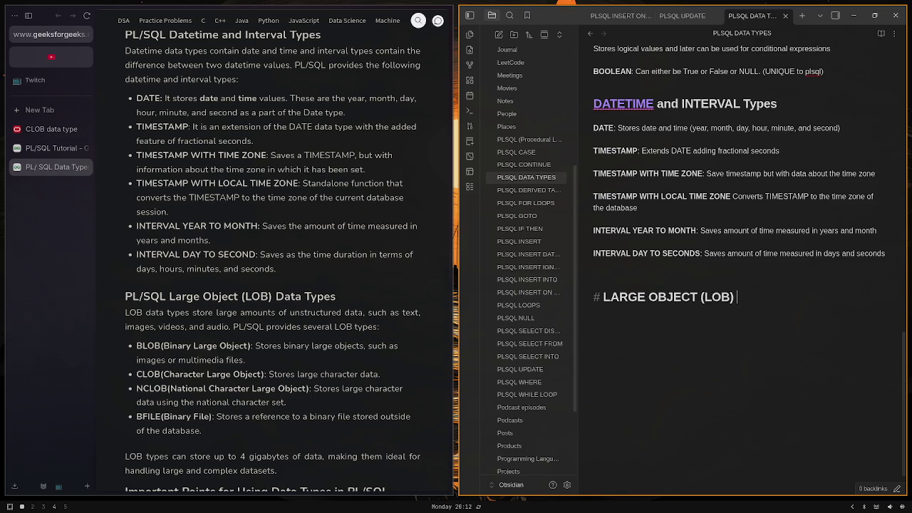
pyautogui.write(' TYPES')
pyautogui.press('BackSpace')
pyautogui.press('BackSpace')
pyautogui.press('BackSpace')
pyautogui.press('BackSpace')
pyautogui.press('BackSpace')
pyautogui.write('T')
pyautogui.write('ypes')
pyautogui.press('Return')
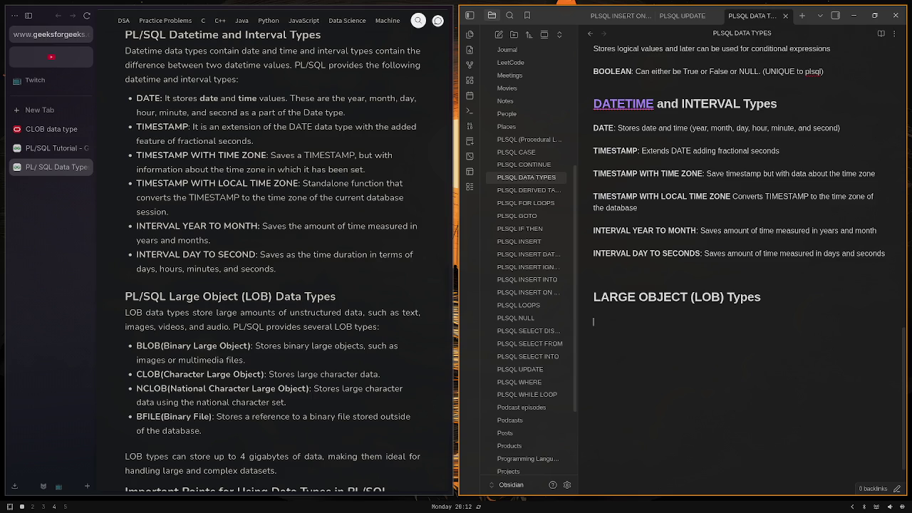
# Describe LOBs as storing large unstructured data such as text, images, videos and audio
pyautogui.write('Stores large')
pyautogui.write(' amount of data')
pyautogui.write(' that can be stru')
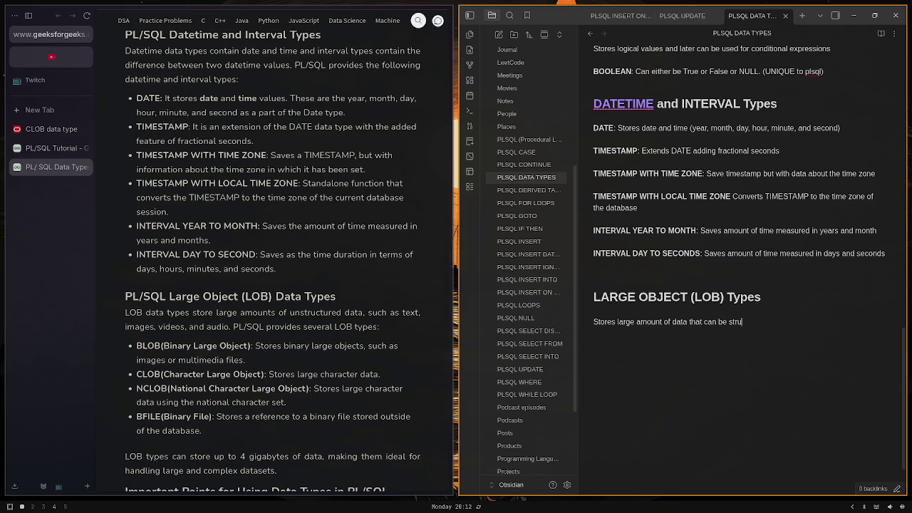
pyautogui.press('BackSpace')
pyautogui.press('BackSpace')
pyautogui.press('BackSpace')
pyautogui.write('unst')
pyautogui.write('ructured')
pyautogui.write(',')
pyautogui.press('BackSpace')
pyautogui.write('as text, ')
pyautogui.write('images, vid')
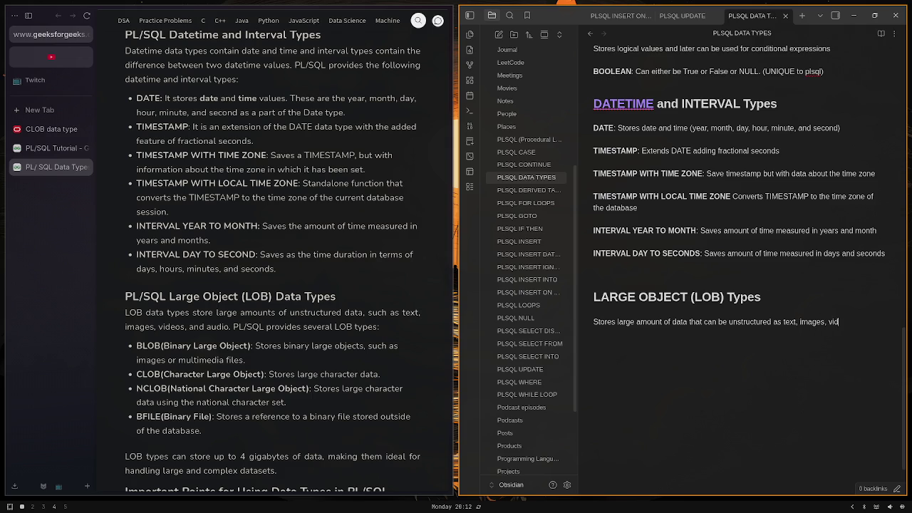
pyautogui.write('eos, and du')
pyautogui.press('BackSpace')
pyautogui.press('BackSpace')
pyautogui.write('audio')
# List BLOB, CLOB, NCLOB and BFILE on separate lines under the description
pyautogui.press('Return')
pyautogui.press('Return')
pyautogui.write('##')
pyautogui.press('BackSpace')
pyautogui.press('BackSpace')
pyautogui.write('BLOC')
pyautogui.press('BackSpace')
pyautogui.write('B  ')
pyautogui.write('CLOB  ')
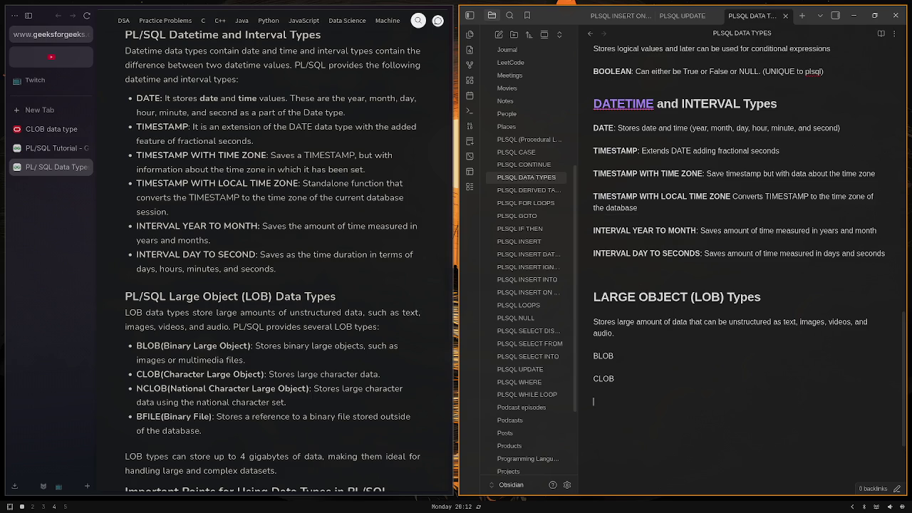
pyautogui.write('NCLOB')
pyautogui.press('Return')
pyautogui.write('BFILE')
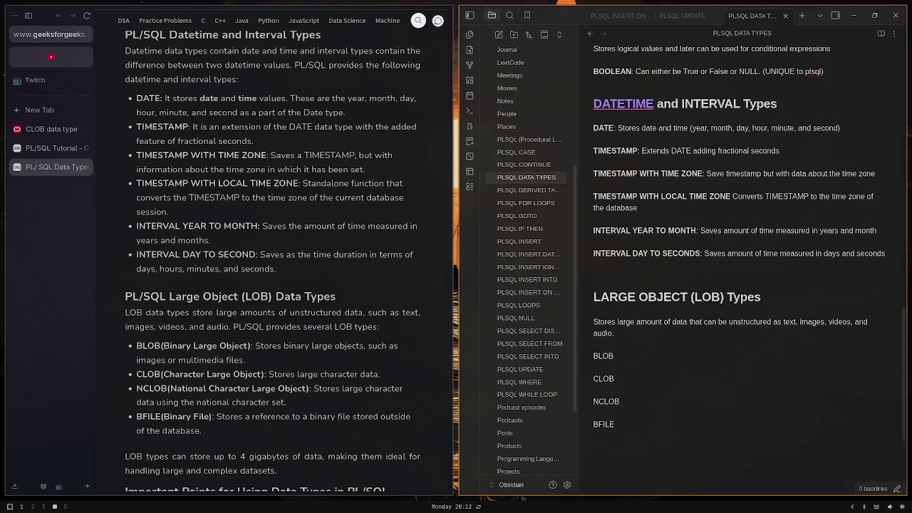
# Make BLOB, CLOB, NCLOB and BFILE bold
pyautogui.doubleClick(606, 354)
pyautogui.hotkey('ctrl', 'b')
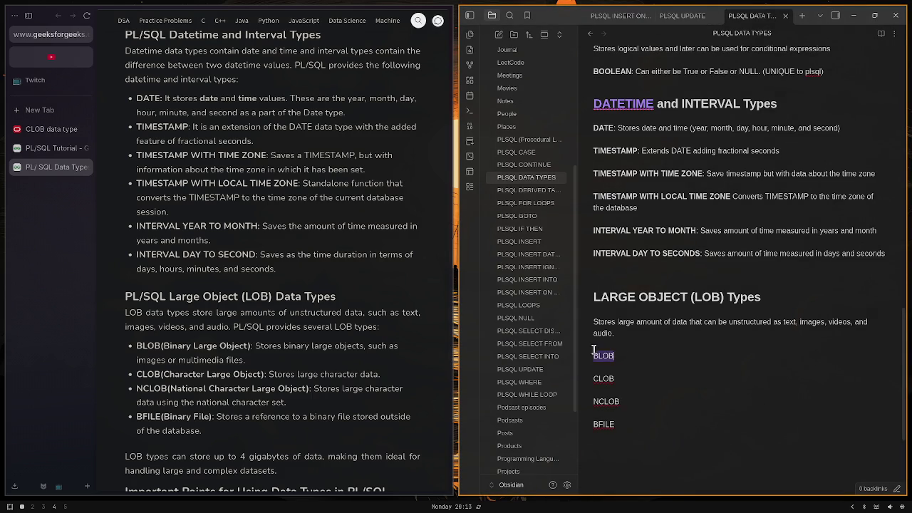
pyautogui.doubleClick(606, 379)
pyautogui.hotkey('ctrl', 'b')
pyautogui.doubleClick(611, 401)
pyautogui.hotkey('ctrl', 'b')
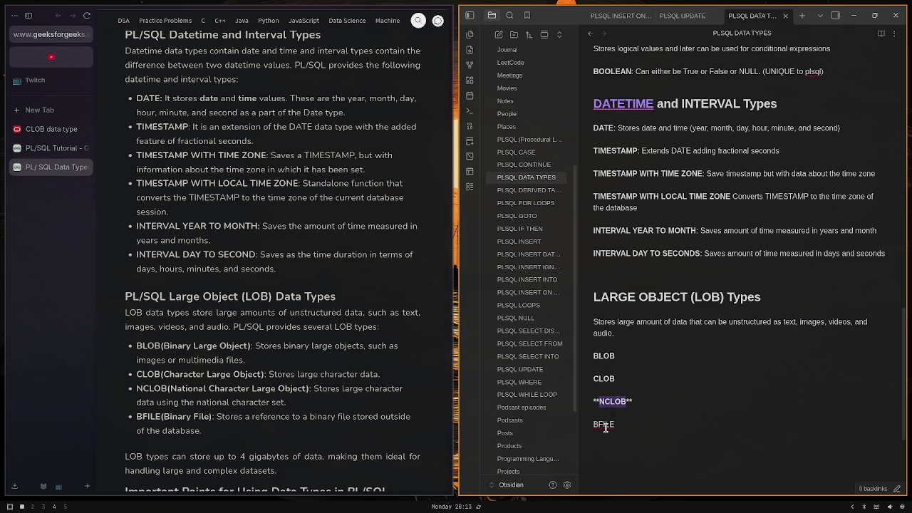
pyautogui.doubleClick(604, 424)
pyautogui.hotkey('ctrl', 'b')
# Describe BLOB as storing images and multimedia files, then add CLOB and NCLOB descriptions
pyautogui.click(633, 356)
pyautogui.write(': ')
pyautogui.write('Store')
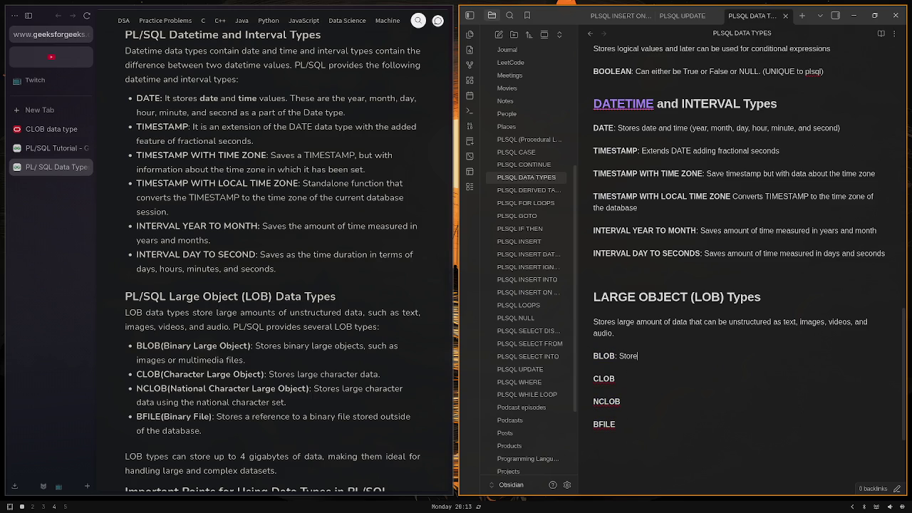
pyautogui.write('s binary ')
pyautogui.write('large obj')
pyautogui.write('ects such')
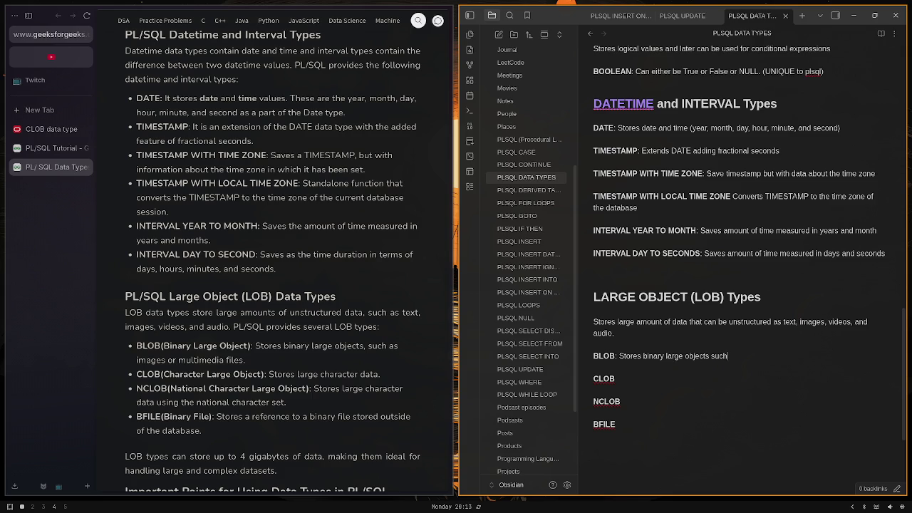
pyautogui.write(' as images and ')
pyautogui.write('multi')
pyautogui.write('media ')
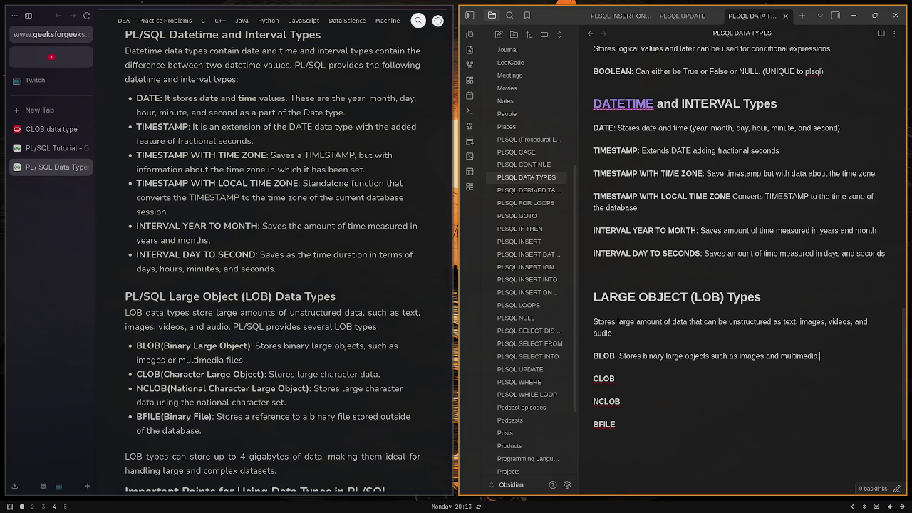
pyautogui.write('files')
pyautogui.press('Down')
pyautogui.press('Down')
pyautogui.write(': ')
pyautogui.write('Store')
pyautogui.write('s')
pyautogui.write(' la')
pyautogui.write('rage')
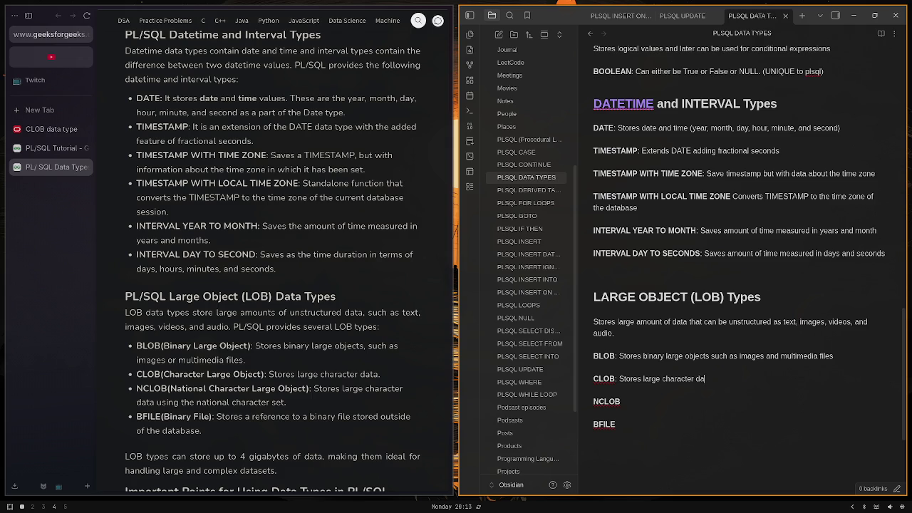
pyautogui.write('ta')
pyautogui.press('Down')
pyautogui.write(':L')
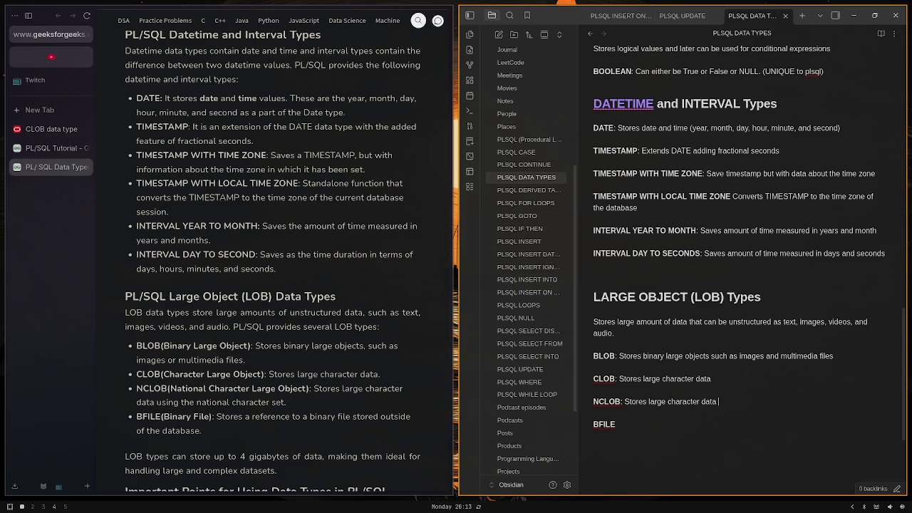
pyautogui.write('the nati')
pyautogui.write('onal character set')
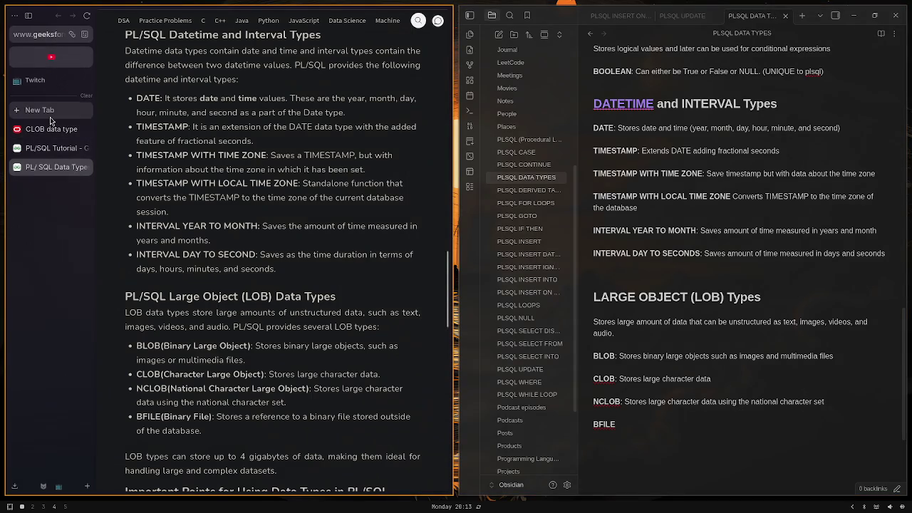
# Google 'national character set mean', then return to the PL/SQL Data Type article
pyautogui.click(50, 112)
pyautogui.write('national')
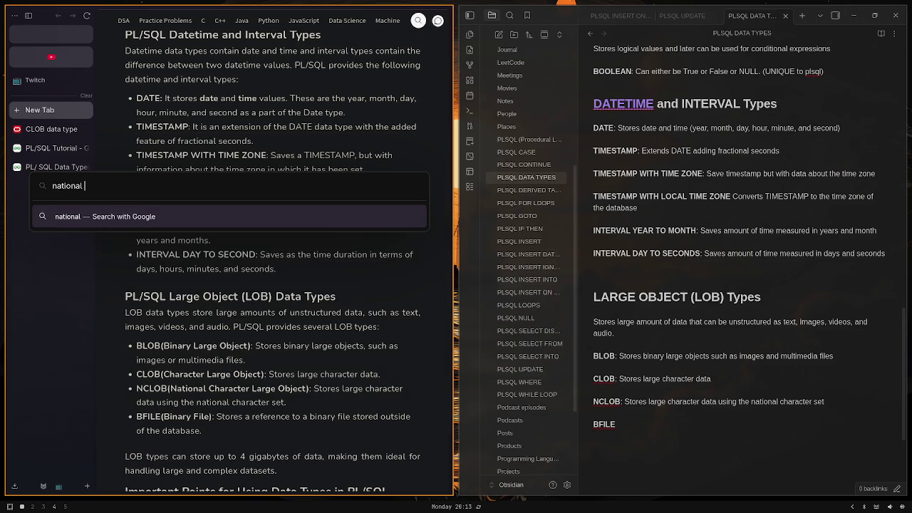
pyautogui.write(' characte')
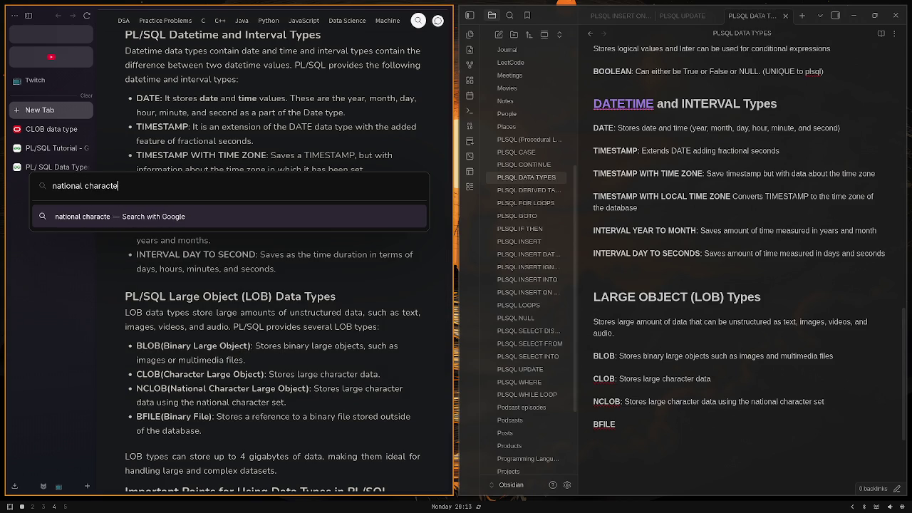
pyautogui.write('r set mean')
pyautogui.press('Return')
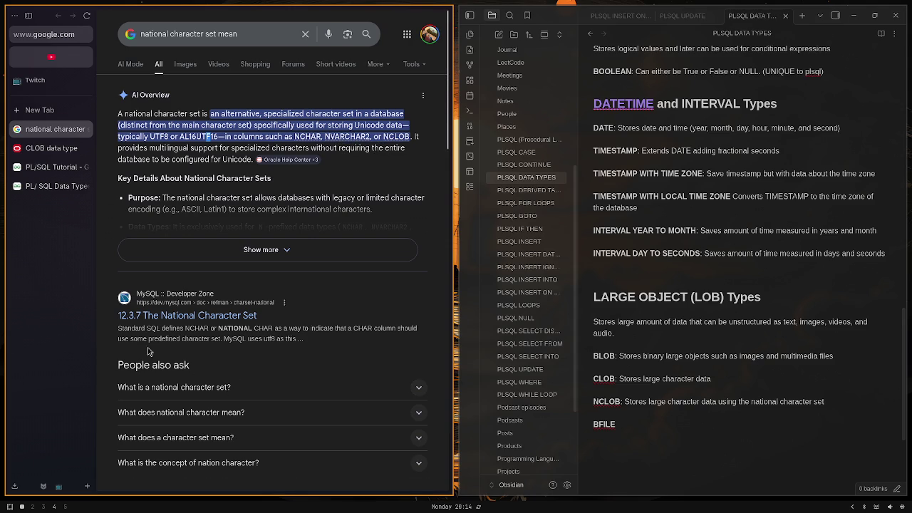
pyautogui.click(70, 185)
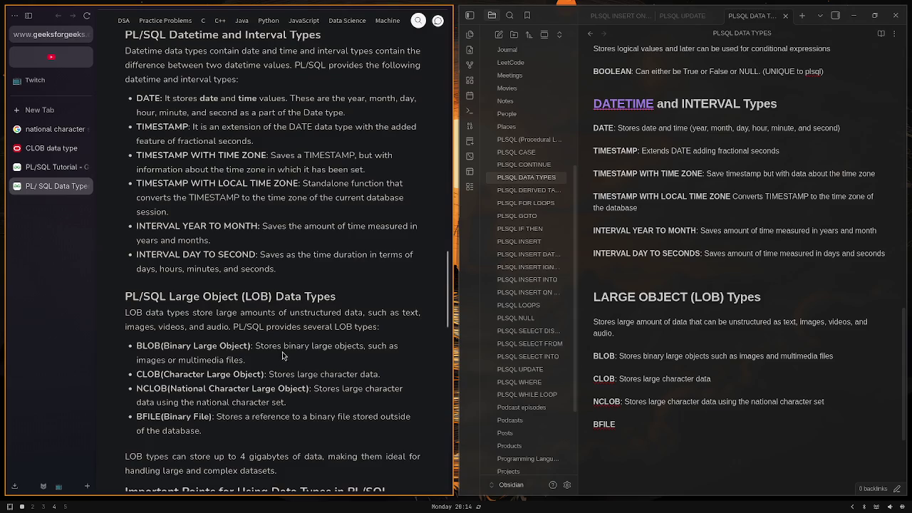
# Describe BFILE as storing a reference to a binary file outside the database
pyautogui.scroll(-1, 285, 346)
pyautogui.click(704, 426)
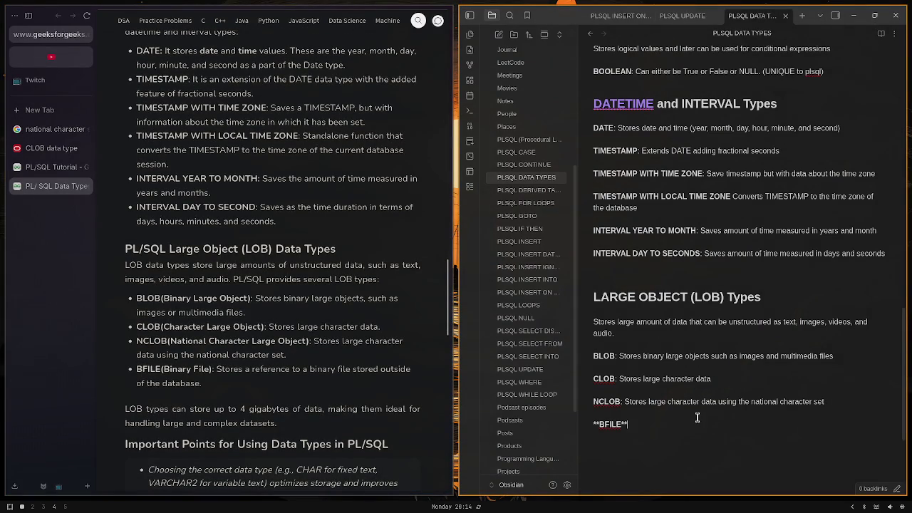
pyautogui.write(':')
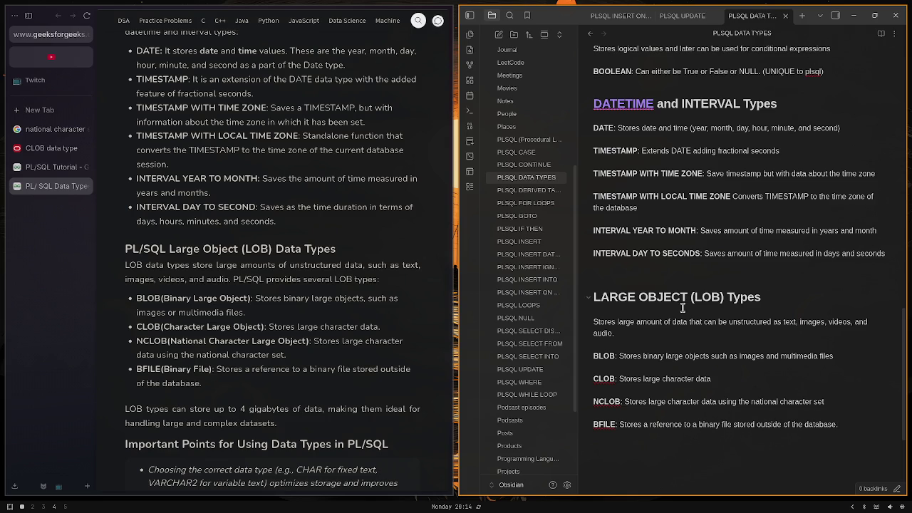
pyautogui.scroll(-5, 658, 423)
pyautogui.scroll(-3, 250, 352)
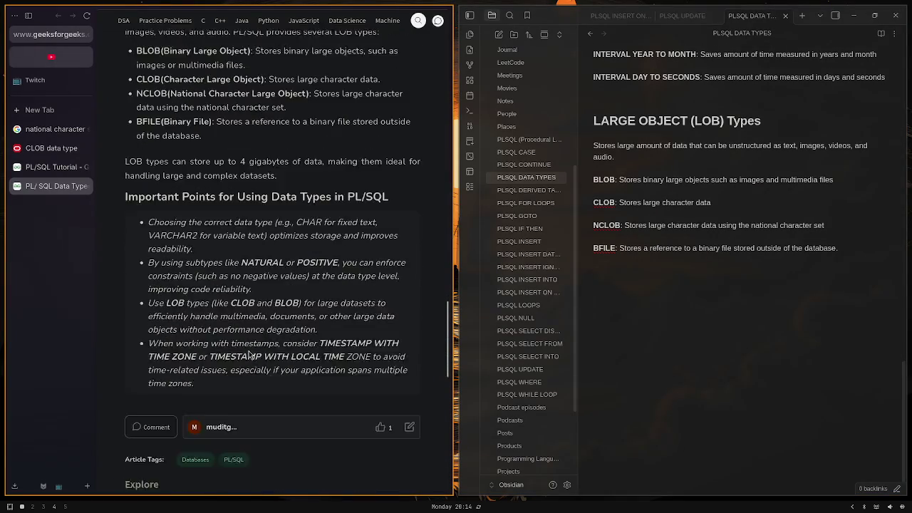
pyautogui.scroll(3, 249, 352)
pyautogui.scroll(3, 762, 271)
pyautogui.scroll(5, 762, 271)
pyautogui.scroll(5, 762, 271)
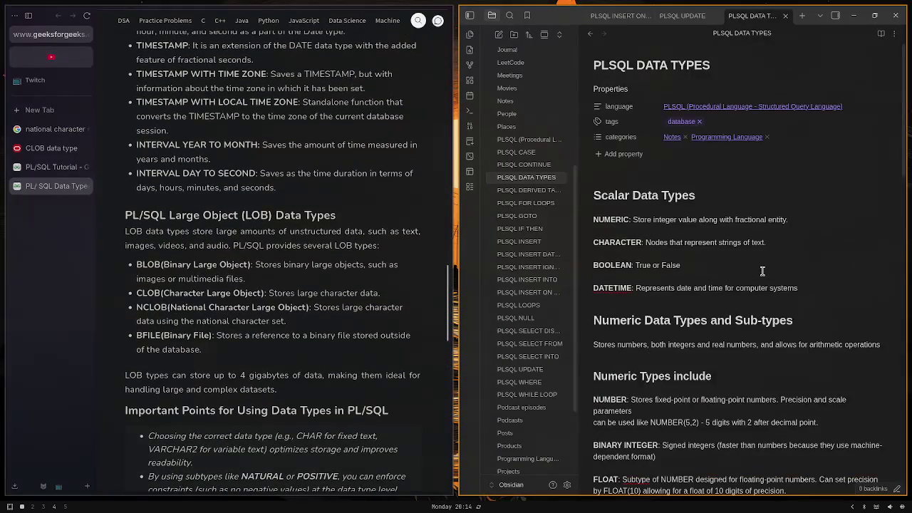
# Add a 'data-types' tag next to 'database' in the note's tags property
pyautogui.click(732, 118)
pyautogui.write('dfata')
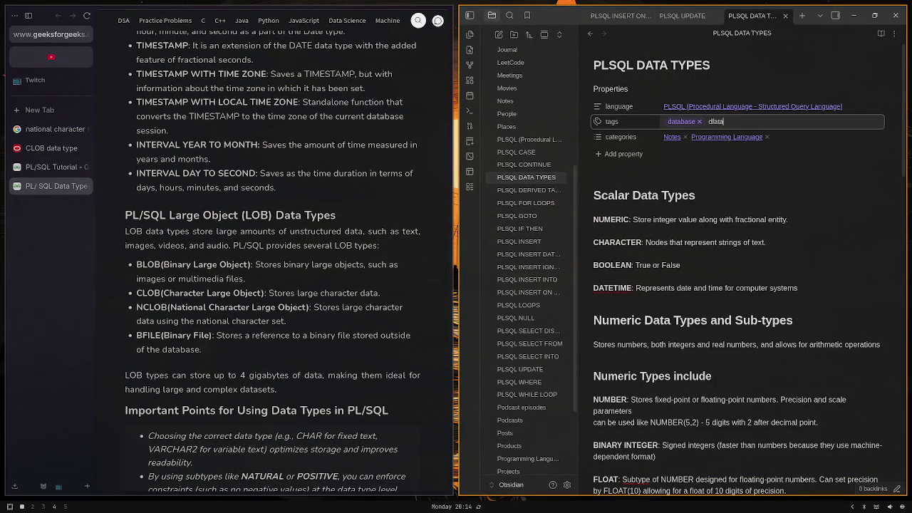
pyautogui.press('BackSpace')
pyautogui.press('BackSpace')
pyautogui.write('ata ty')
pyautogui.write('pes')
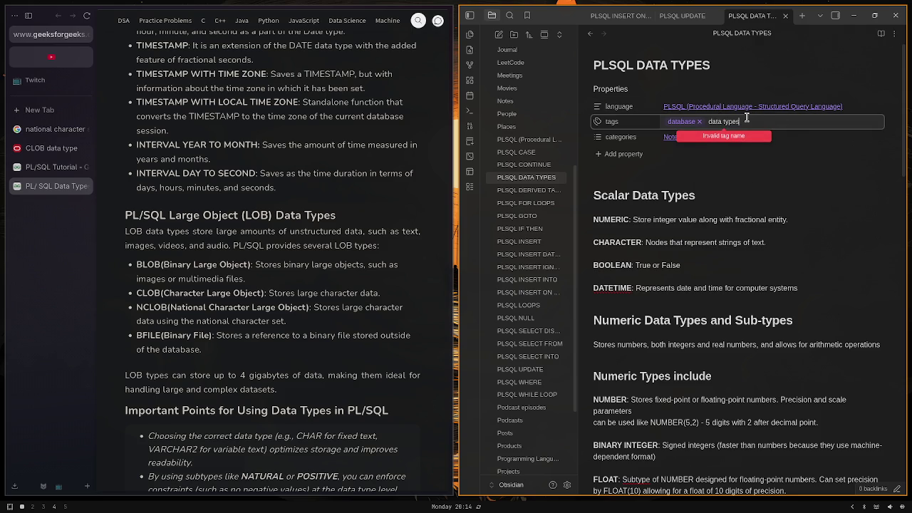
pyautogui.press('BackSpace')
pyautogui.press('BackSpace')
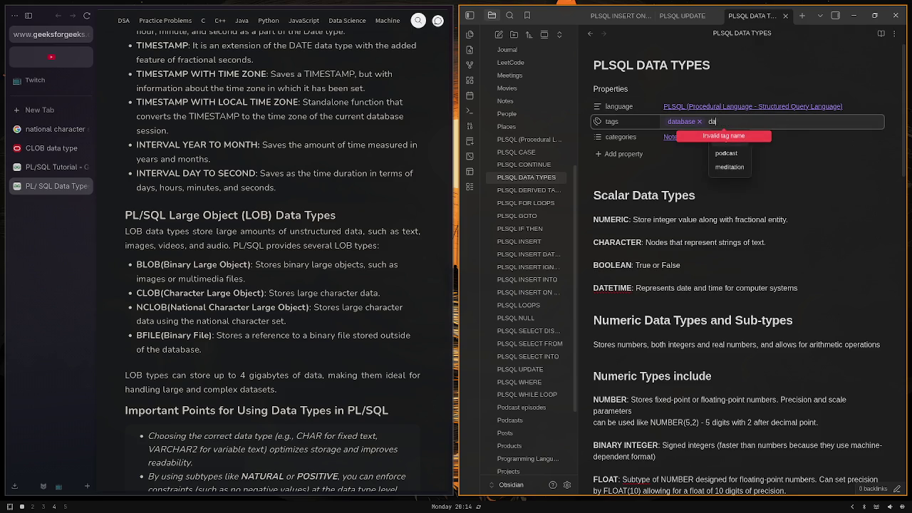
pyautogui.press('BackSpace')
pyautogui.press('BackSpace')
pyautogui.press('BackSpace')
pyautogui.write('dat')
pyautogui.write('a-types')
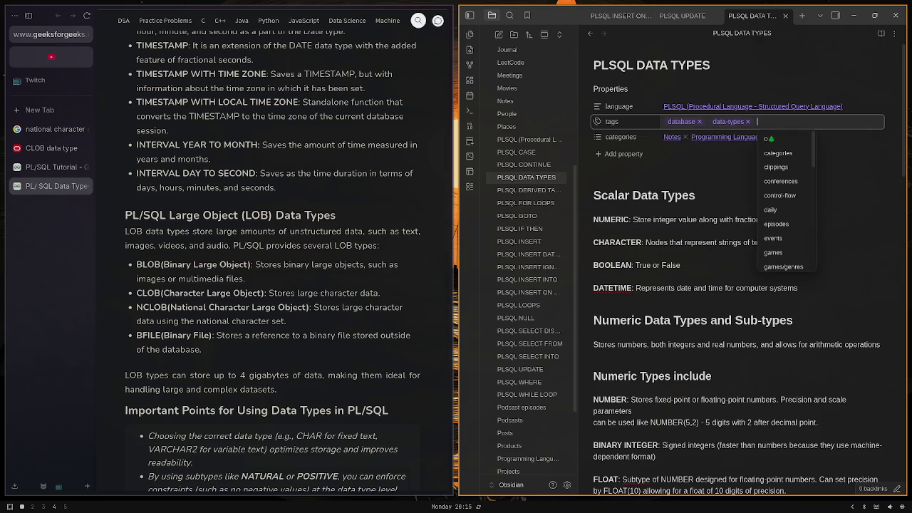
pyautogui.press('Return')
pyautogui.scroll(-2, 723, 126)
pyautogui.scroll(2, 724, 126)
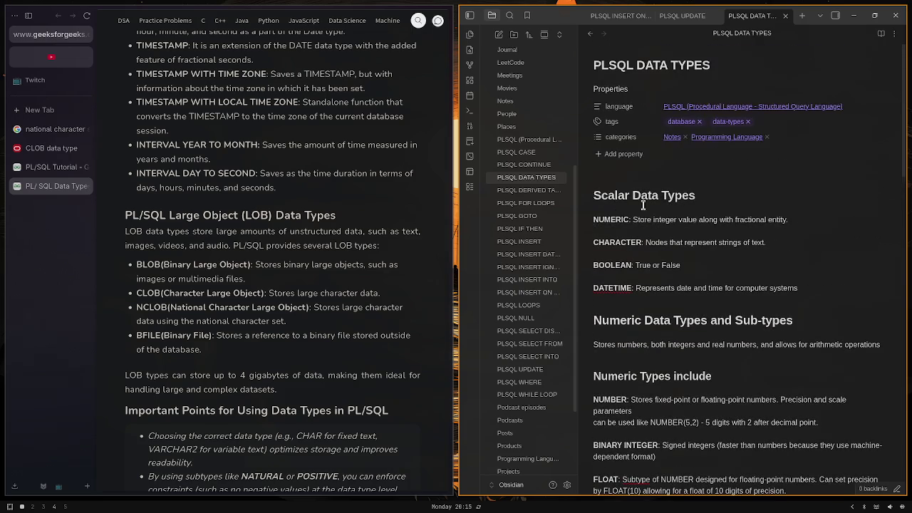
pyautogui.scroll(-3, 219, 262)
pyautogui.scroll(4, 219, 262)
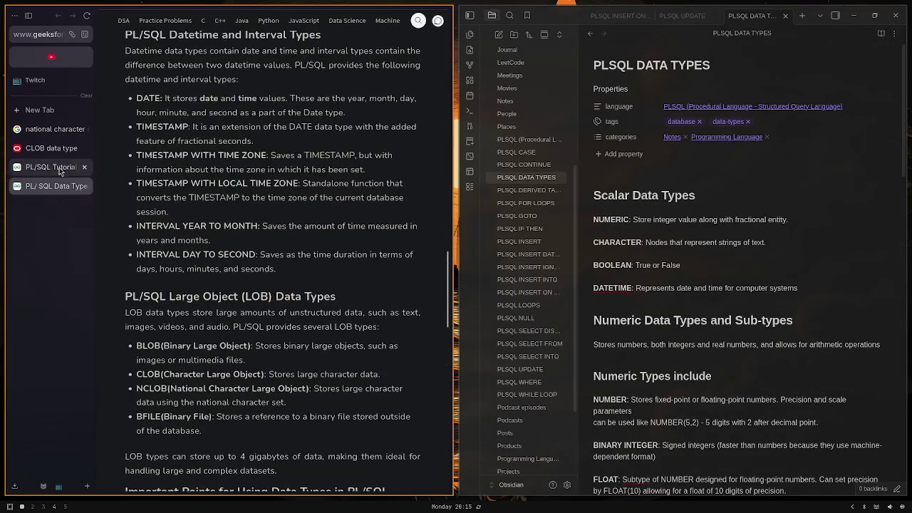
# Close the PL/SQL Data Type article and open 'PL/SQL Variables' from the tutorial's PL/SQL Basics
pyautogui.click(71, 169)
pyautogui.click(83, 187)
pyautogui.scroll(-2, 314, 220)
pyautogui.scroll(-2, 290, 204)
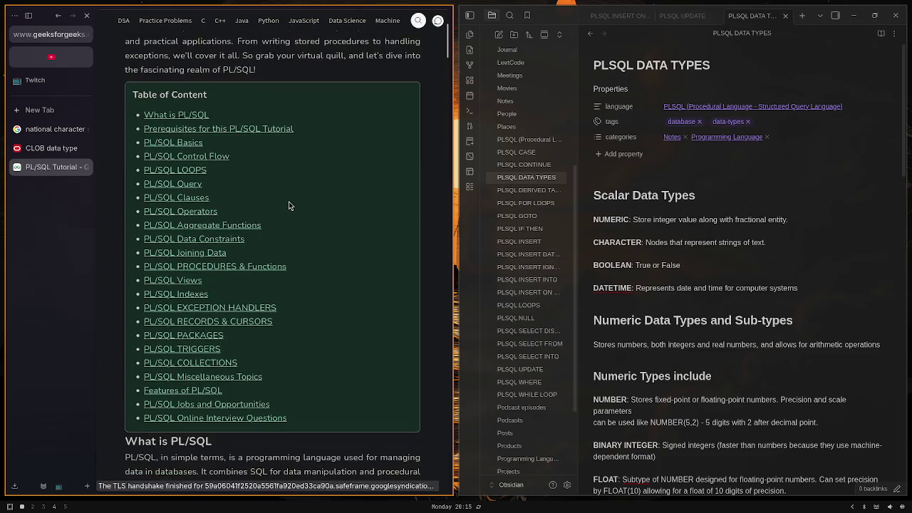
pyautogui.scroll(-5, 289, 204)
pyautogui.scroll(-1, 262, 221)
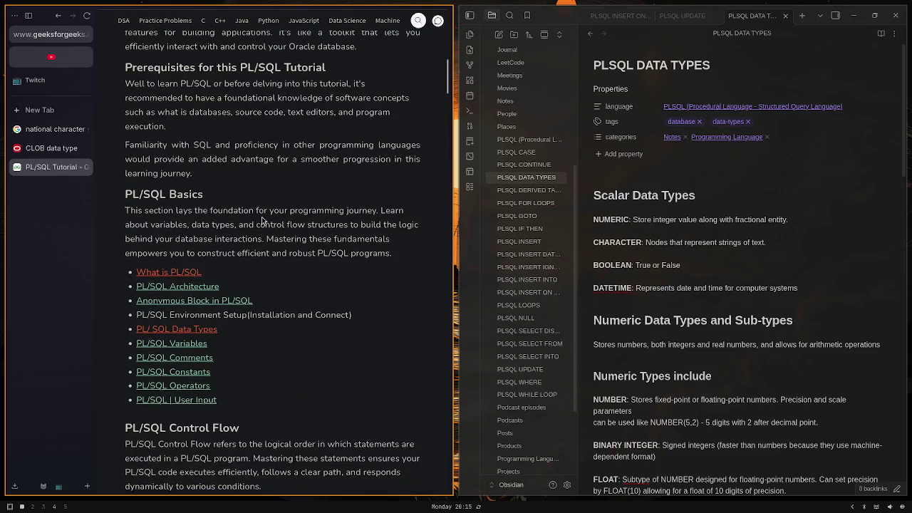
pyautogui.click(205, 344)
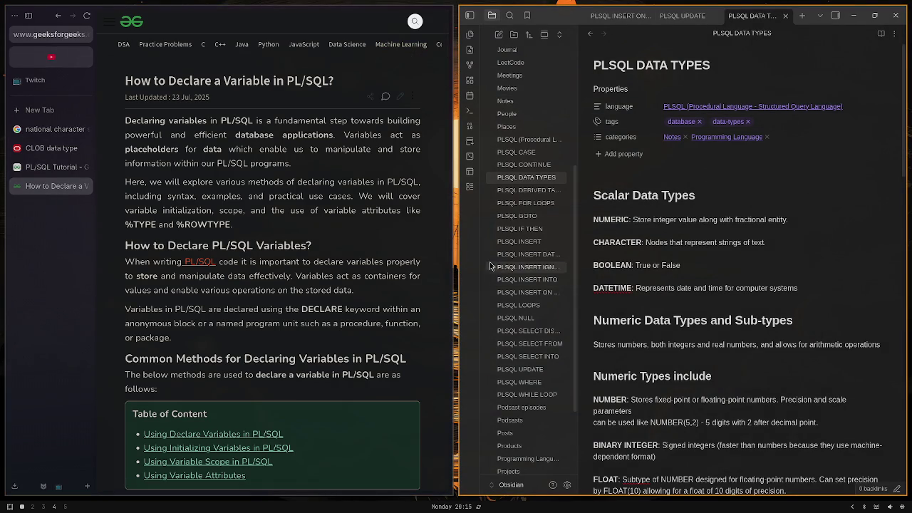
pyautogui.scroll(-2, 503, 244)
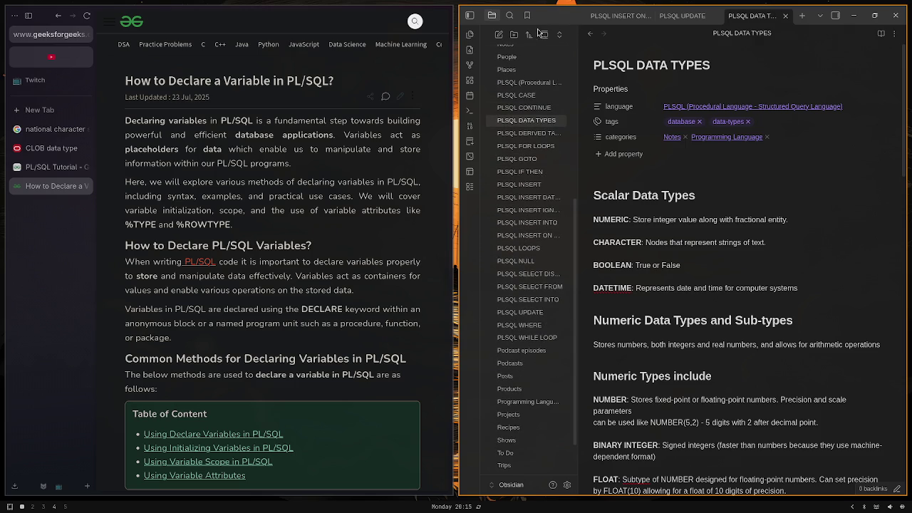
pyautogui.scroll(4, 541, 78)
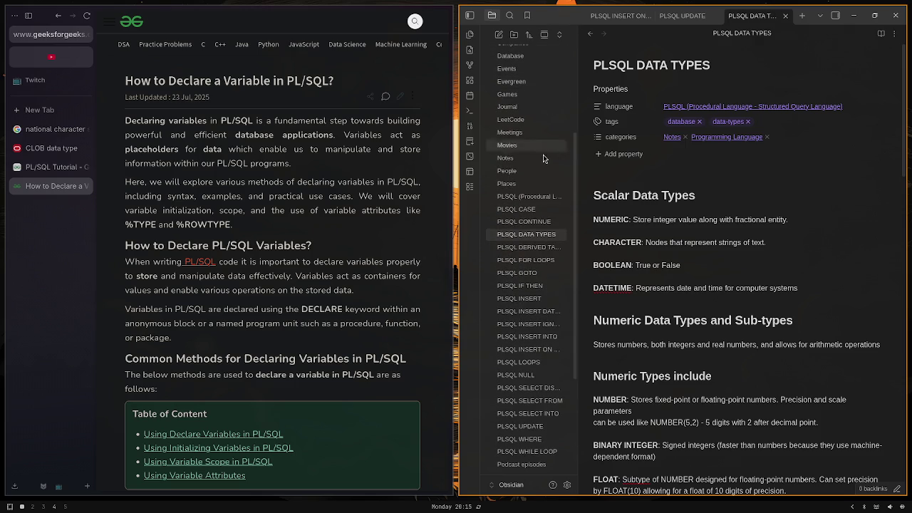
# Open the PLSQL overview note and add a 'query' tag to the PLSQL UPDATE row
pyautogui.click(537, 196)
pyautogui.scroll(-3, 673, 210)
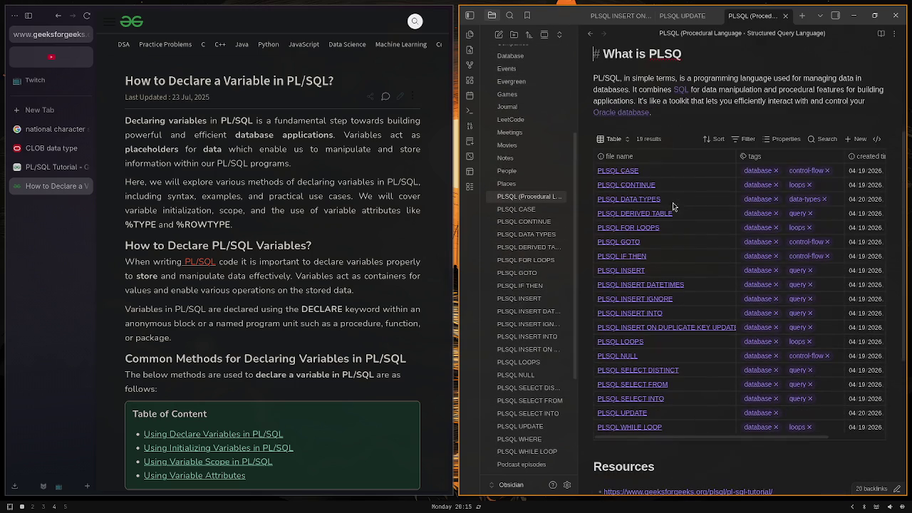
pyautogui.click(816, 412)
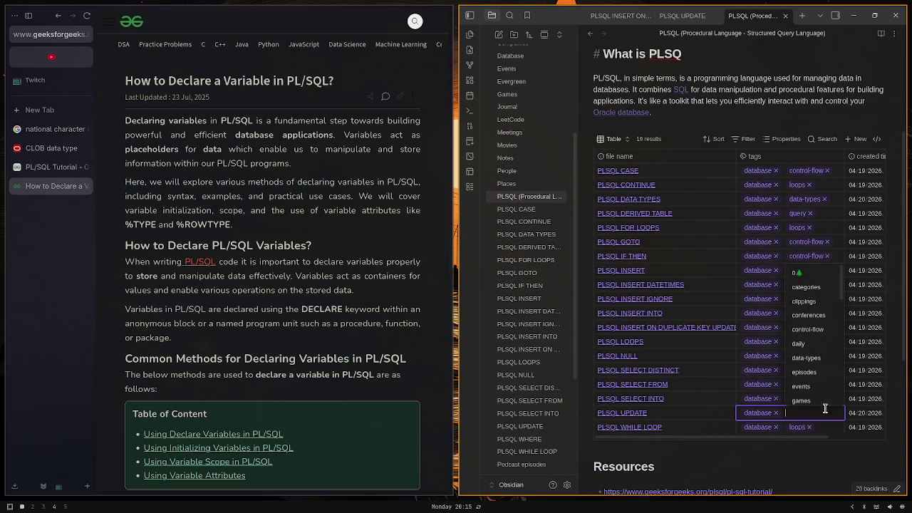
pyautogui.write(' query')
pyautogui.press('Return')
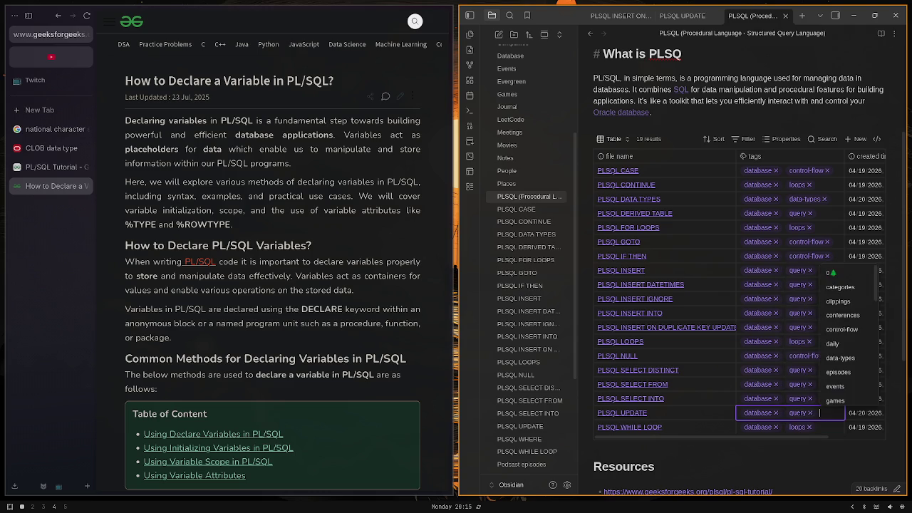
pyautogui.click(820, 463)
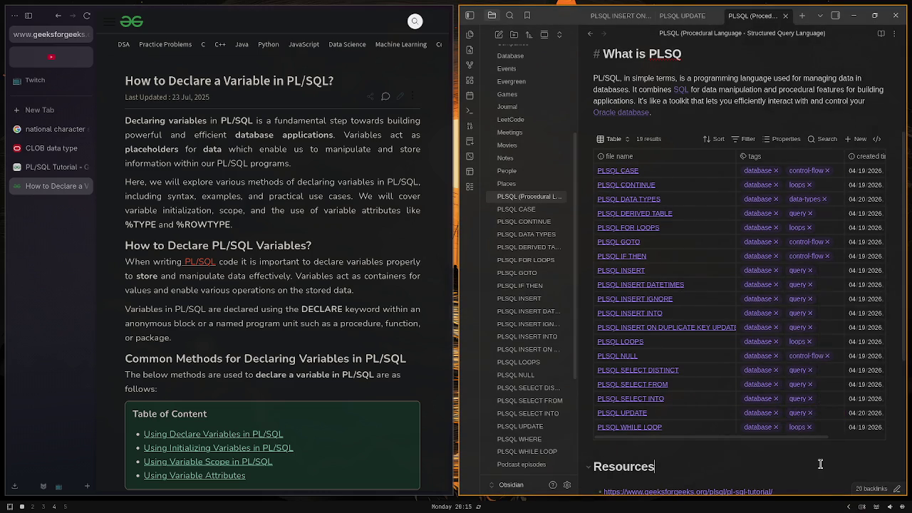
pyautogui.scroll(-3, 729, 424)
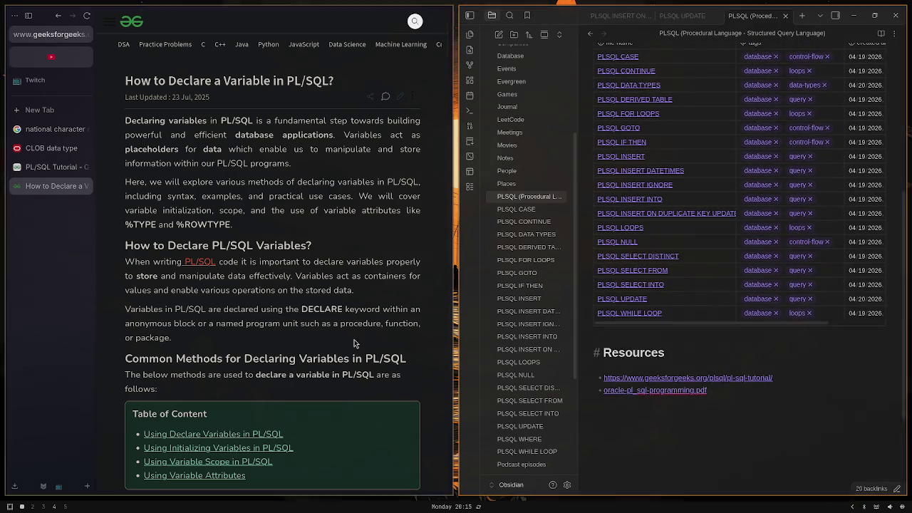
pyautogui.scroll(-1, 335, 340)
pyautogui.scroll(1, 334, 339)
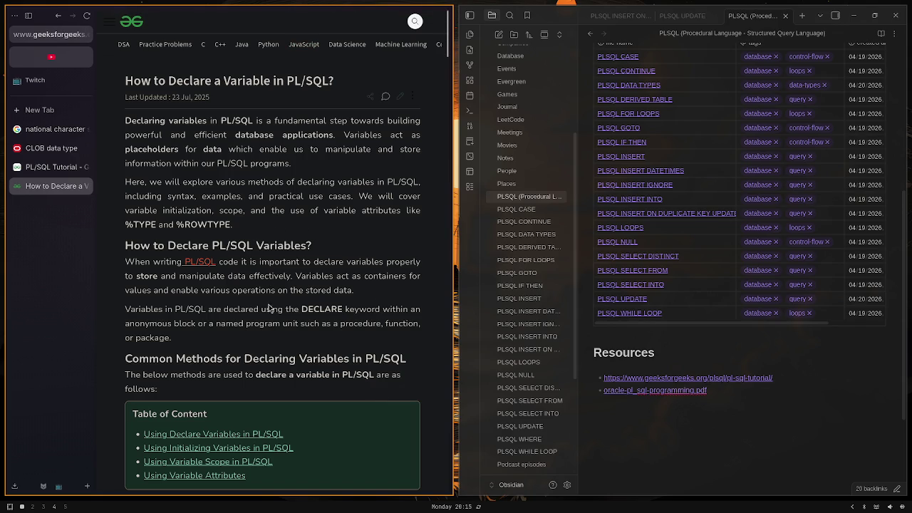
pyautogui.scroll(-5, 265, 303)
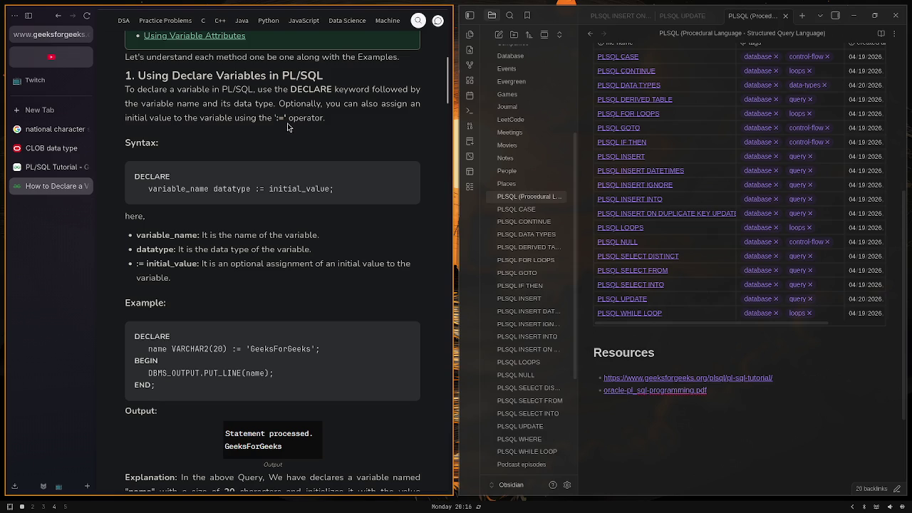
pyautogui.scroll(-3, 278, 130)
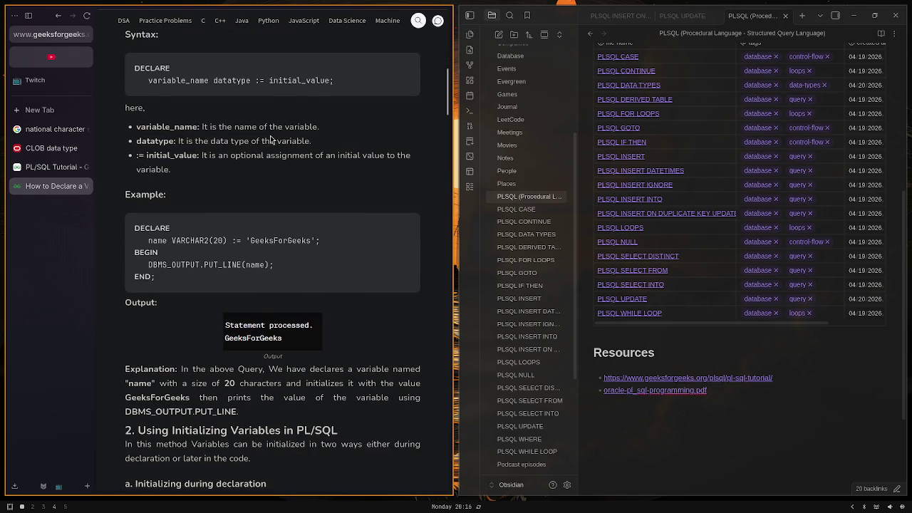
pyautogui.scroll(-3, 270, 136)
pyautogui.scroll(-2, 270, 135)
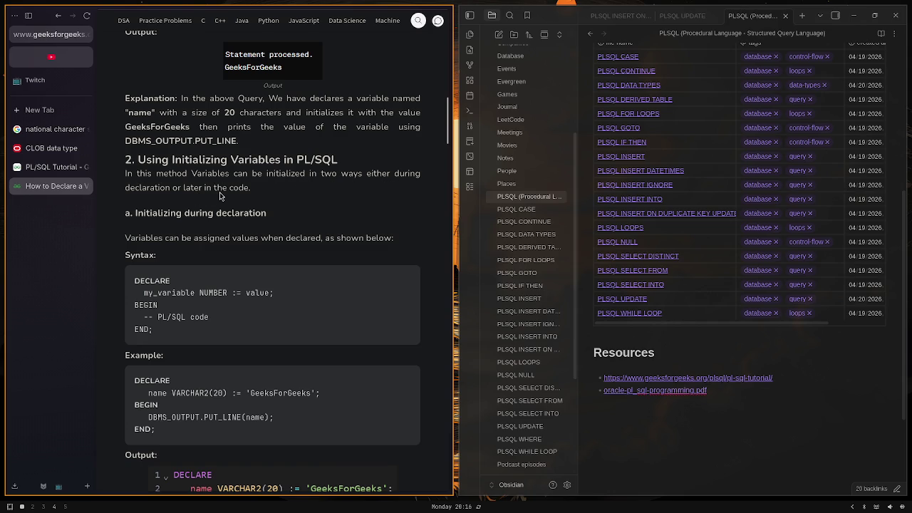
pyautogui.scroll(-1, 281, 220)
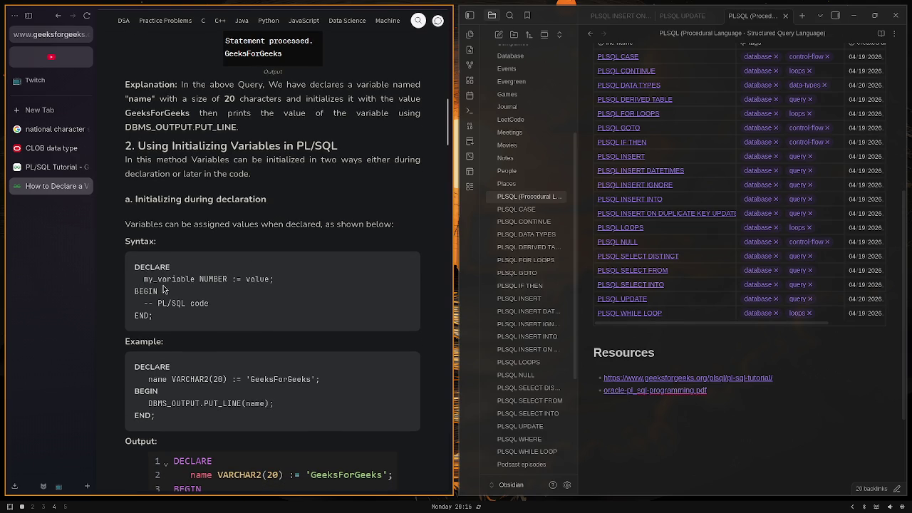
pyautogui.moveTo(144, 279); pyautogui.dragTo(291, 279)
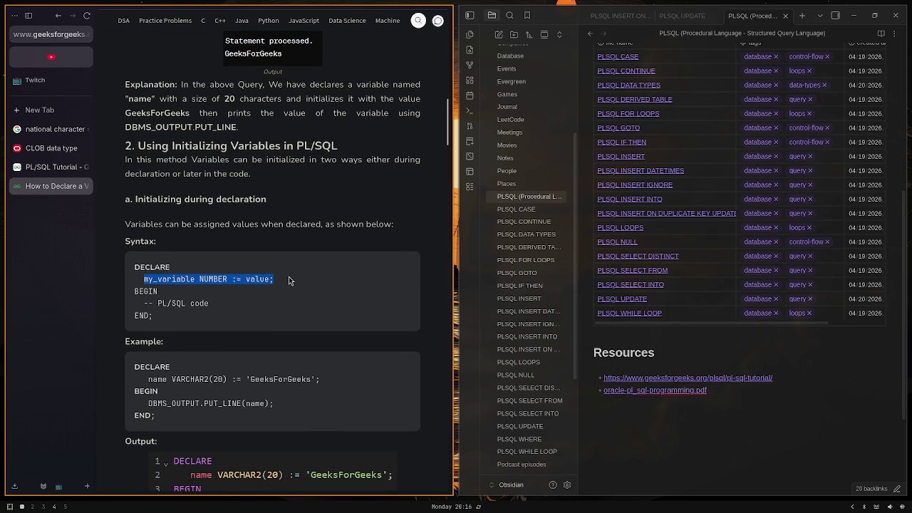
pyautogui.scroll(-3, 289, 278)
pyautogui.scroll(-2, 287, 278)
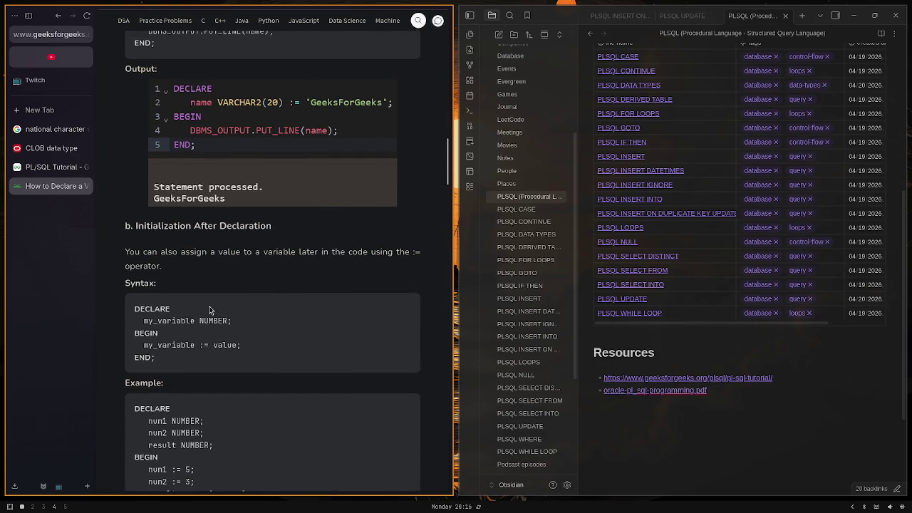
pyautogui.moveTo(168, 318); pyautogui.dragTo(229, 318)
pyautogui.scroll(-3, 224, 315)
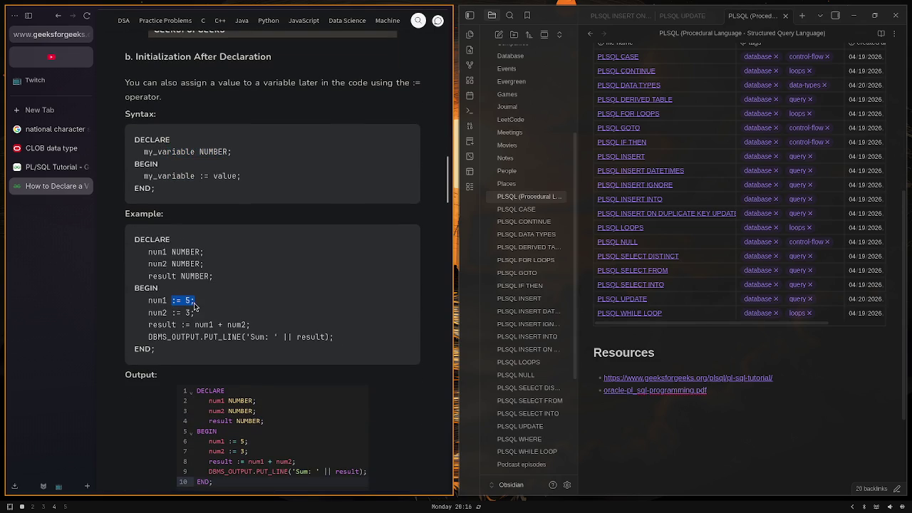
pyautogui.moveTo(171, 300); pyautogui.dragTo(196, 314)
pyautogui.scroll(-3, 213, 310)
pyautogui.scroll(-2, 218, 305)
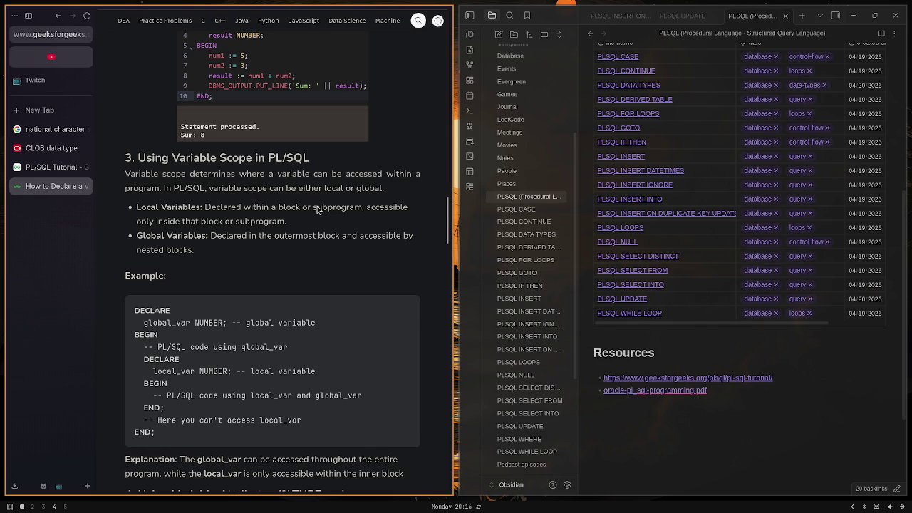
# Scroll past the Variable Scope example to the %TYPE and %ROWTYPE employees table
pyautogui.moveTo(162, 324); pyautogui.dragTo(226, 326)
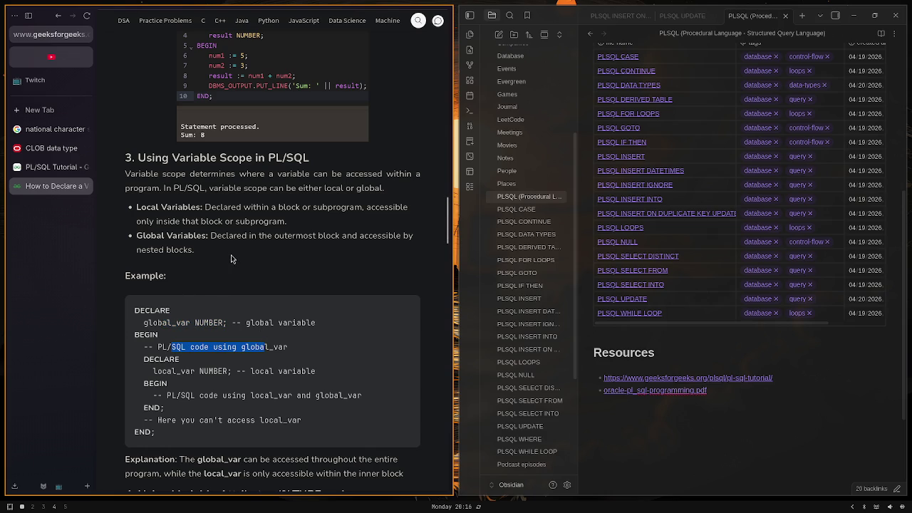
pyautogui.scroll(-3, 243, 253)
pyautogui.scroll(-3, 243, 257)
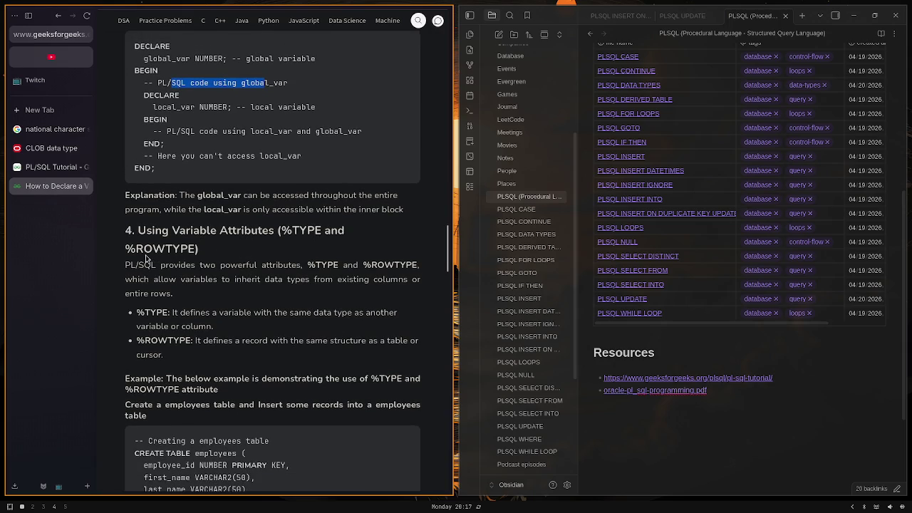
pyautogui.scroll(-1, 175, 269)
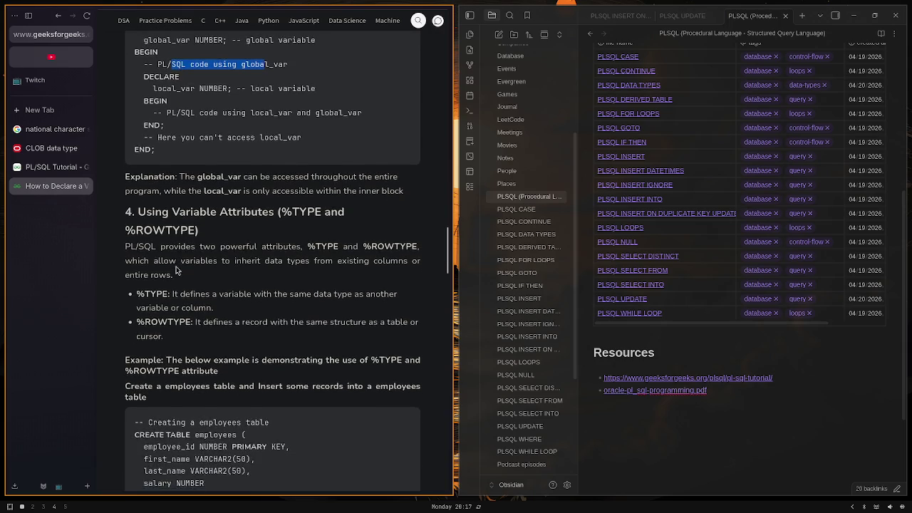
pyautogui.scroll(1, 175, 270)
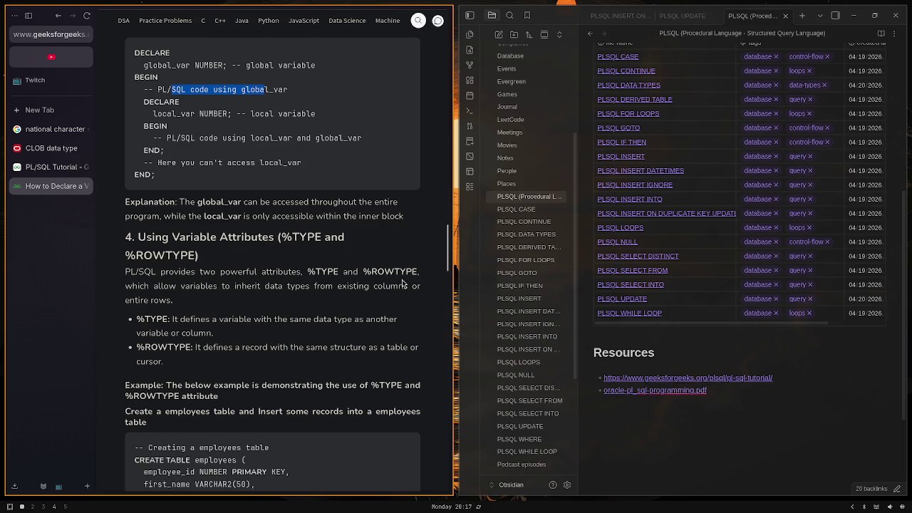
pyautogui.scroll(-2, 358, 297)
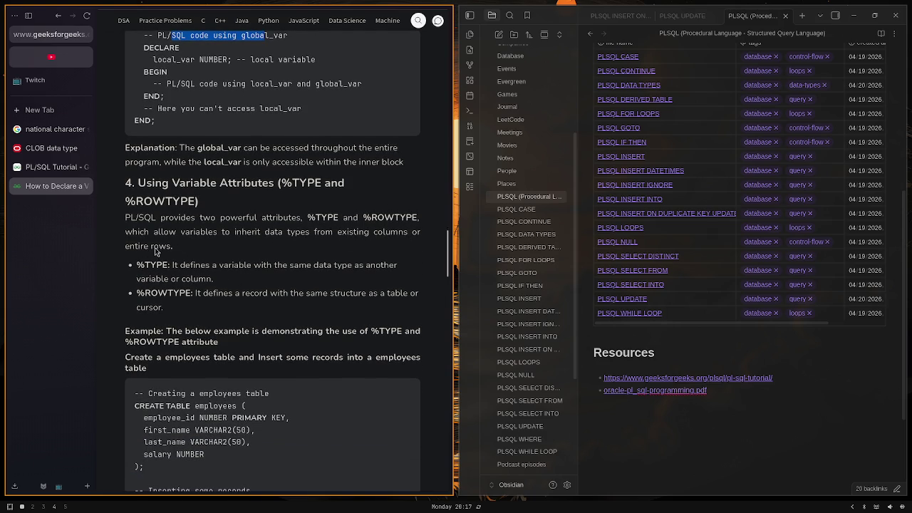
pyautogui.scroll(-2, 167, 263)
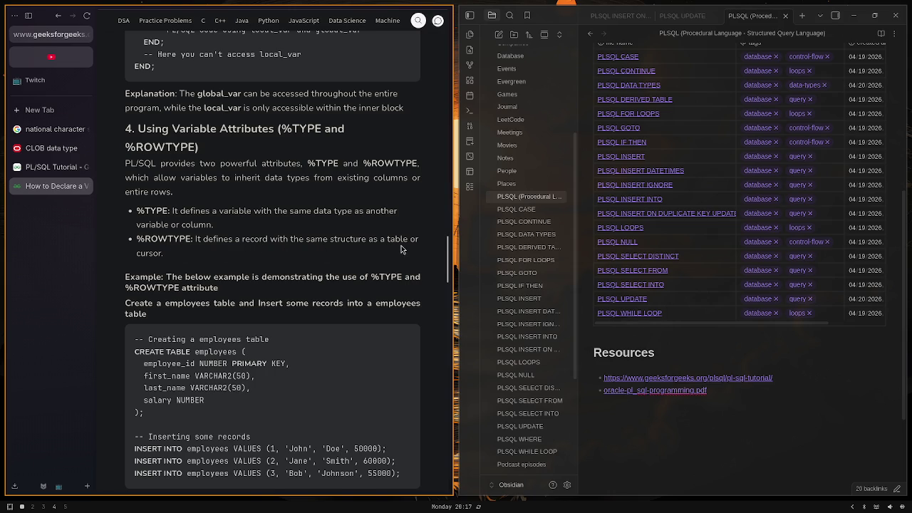
pyautogui.scroll(-2, 207, 246)
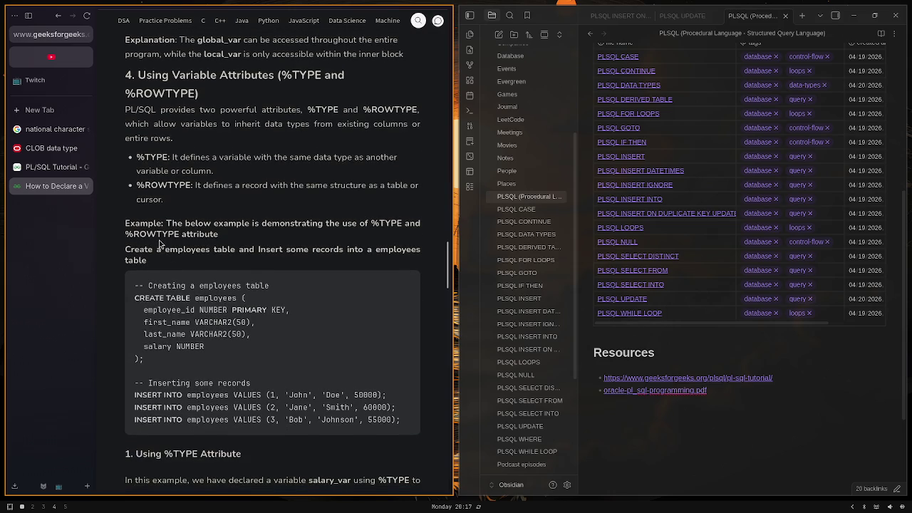
pyautogui.scroll(-1, 171, 231)
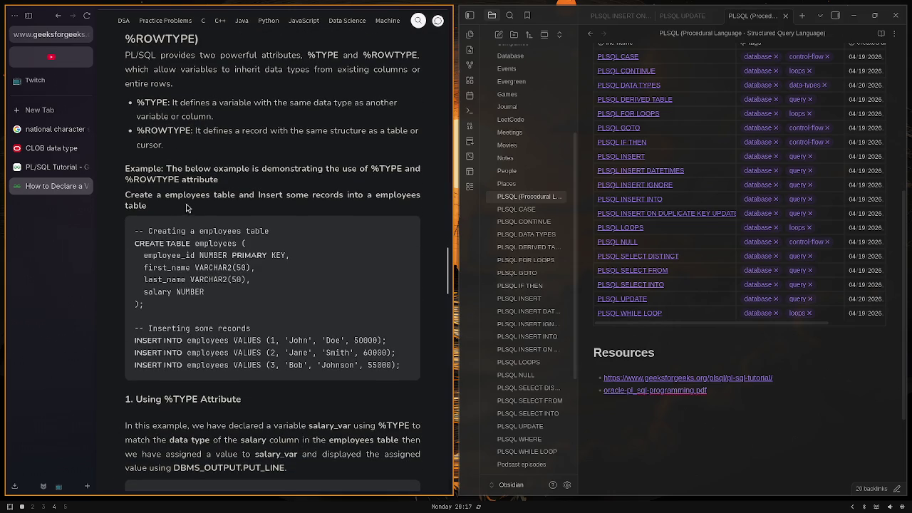
pyautogui.moveTo(187, 231); pyautogui.dragTo(265, 273)
pyautogui.click(265, 279)
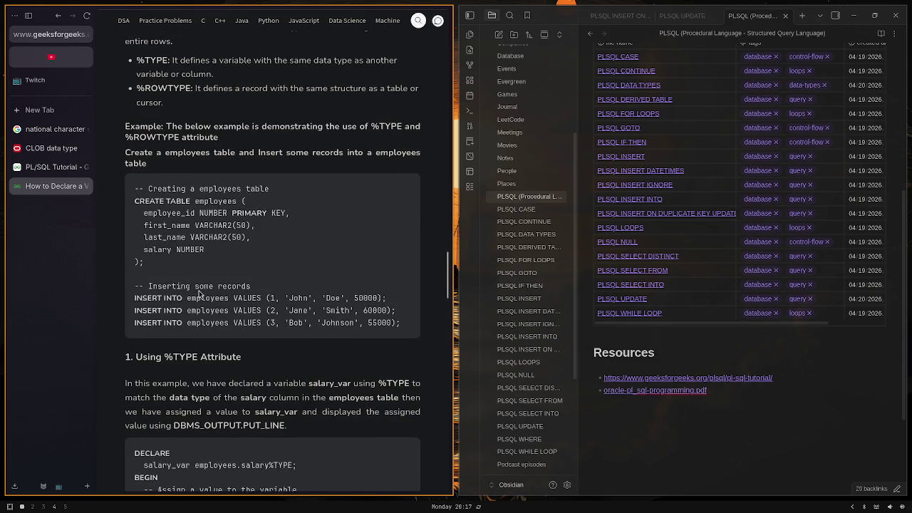
# Read down through the %TYPE and %ROWTYPE examples in the article
pyautogui.scroll(-1, 203, 300)
pyautogui.scroll(-2, 311, 292)
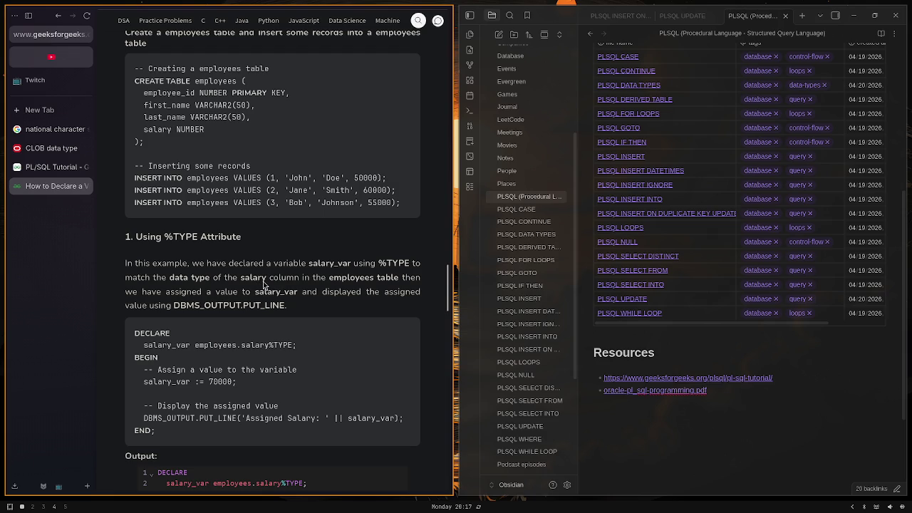
pyautogui.scroll(-3, 397, 289)
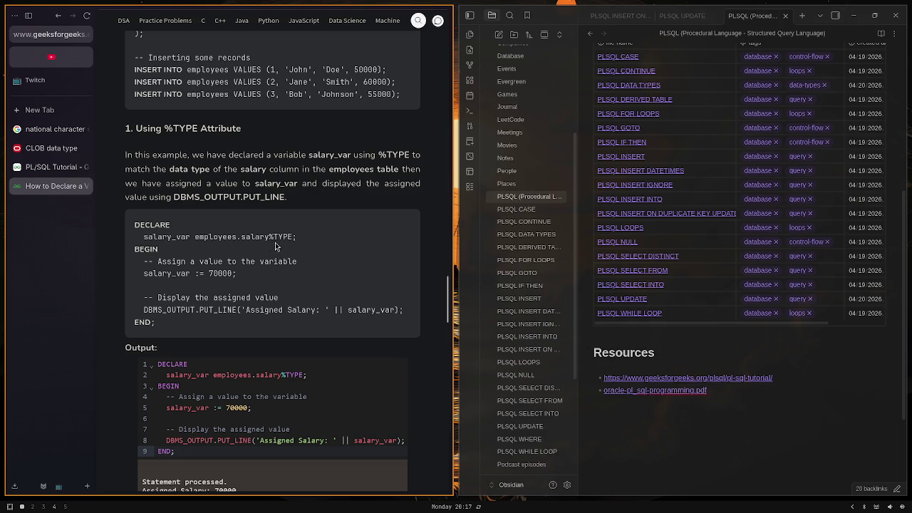
pyautogui.scroll(-2, 258, 267)
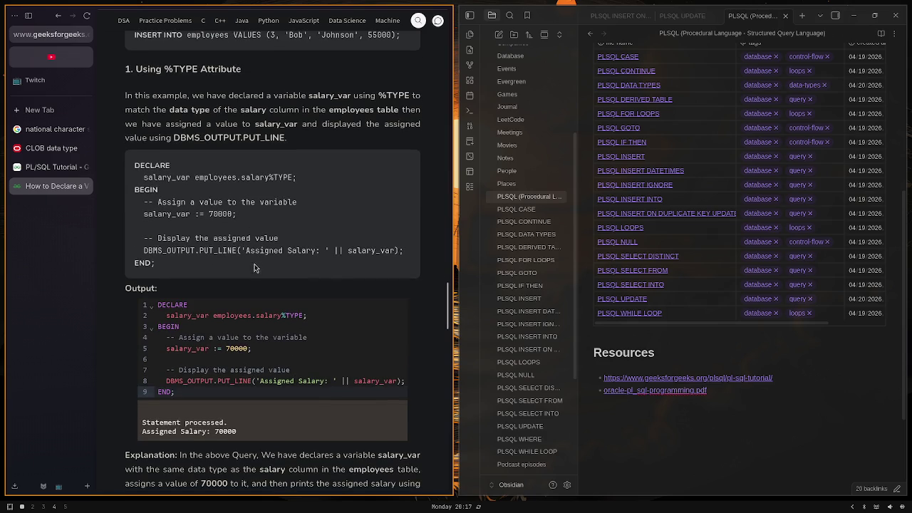
pyautogui.moveTo(207, 217); pyautogui.dragTo(240, 222)
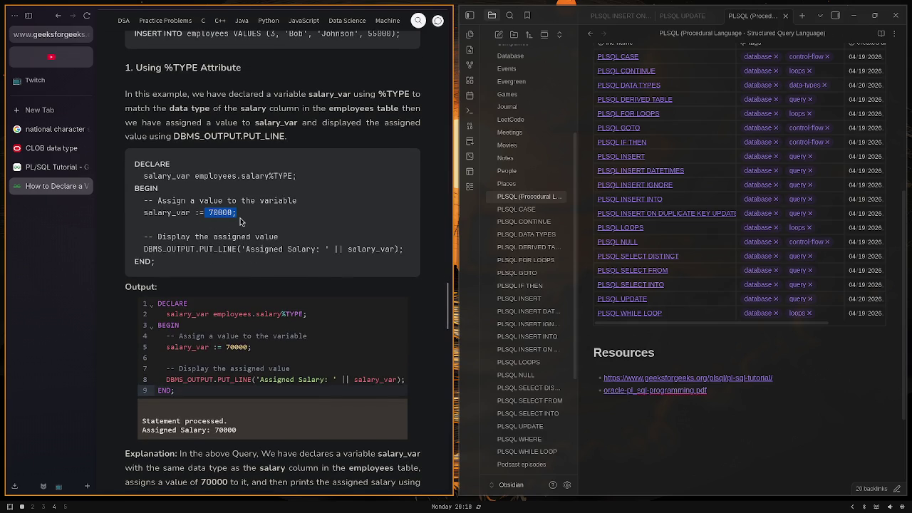
pyautogui.scroll(-2, 240, 222)
pyautogui.scroll(-2, 240, 222)
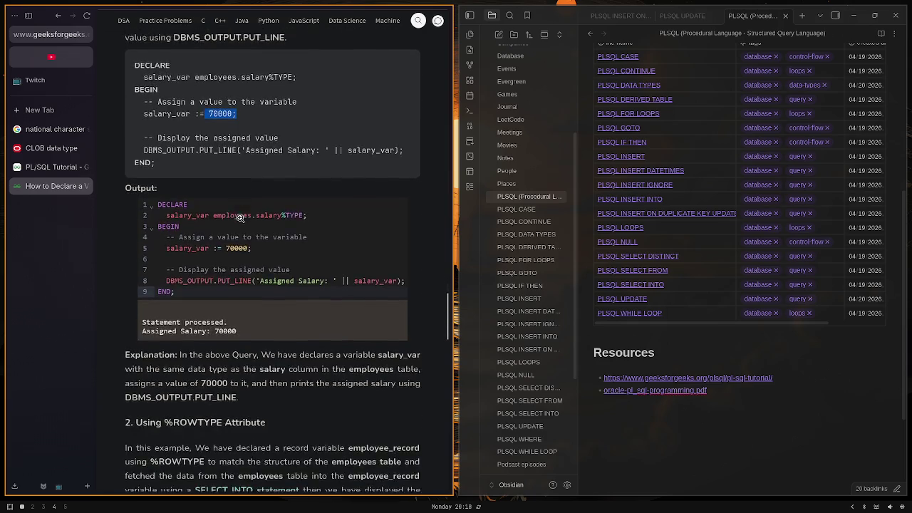
pyautogui.scroll(-3, 241, 222)
pyautogui.scroll(-3, 240, 225)
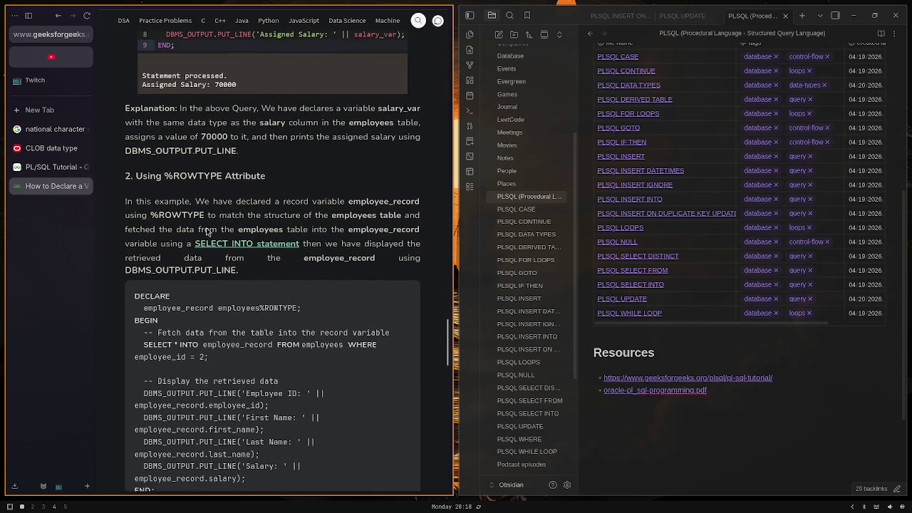
pyautogui.scroll(8, 214, 186)
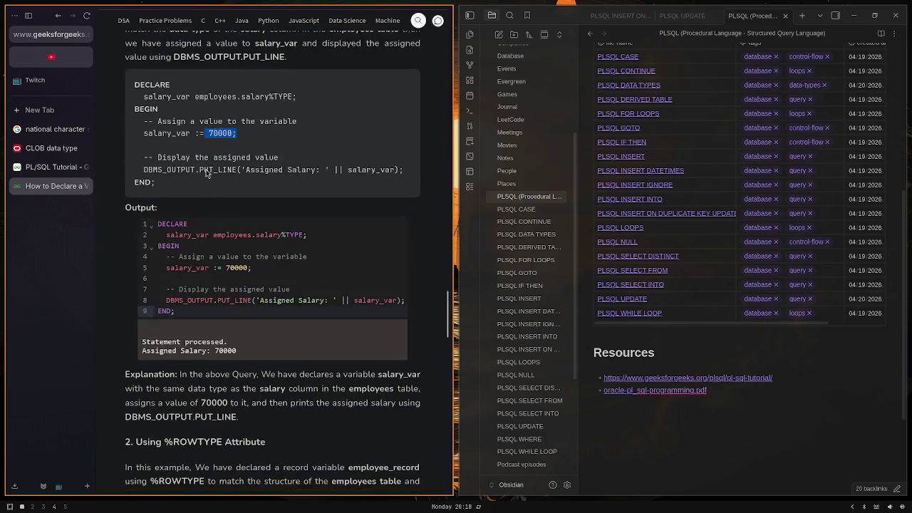
pyautogui.scroll(-6, 257, 164)
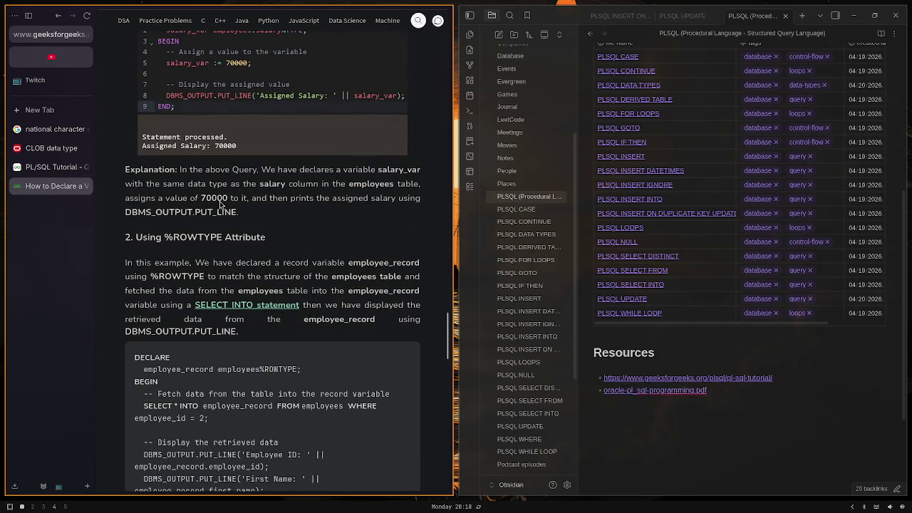
pyautogui.scroll(-1, 223, 219)
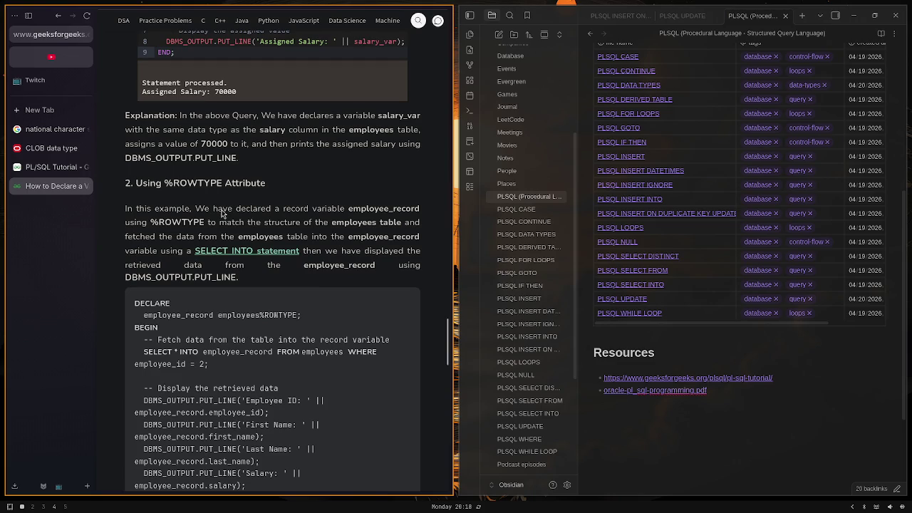
pyautogui.scroll(-1, 222, 212)
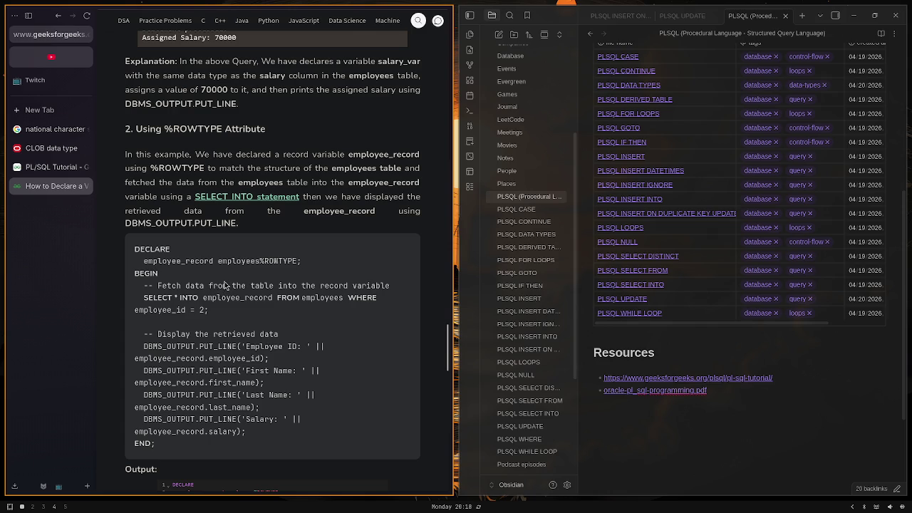
pyautogui.doubleClick(208, 262)
pyautogui.click(312, 262)
# Scroll to the article's end, then back up to 'b. Initialization After Declaration'
pyautogui.scroll(-2, 242, 365)
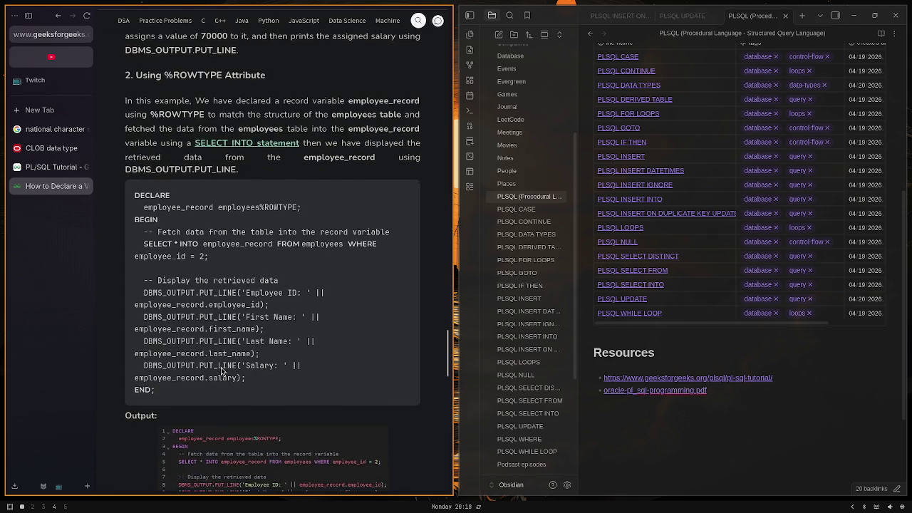
pyautogui.scroll(1, 222, 367)
pyautogui.scroll(-3, 221, 368)
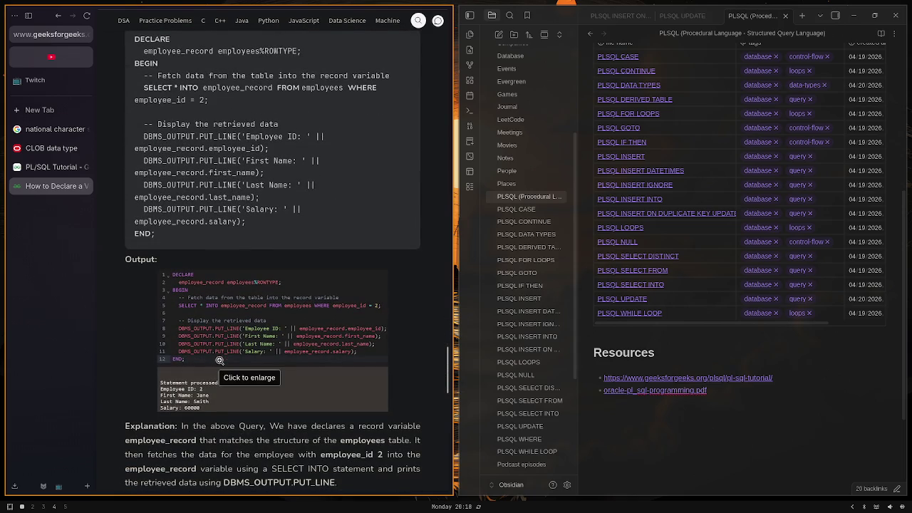
pyautogui.scroll(-2, 242, 403)
pyautogui.scroll(-4, 242, 399)
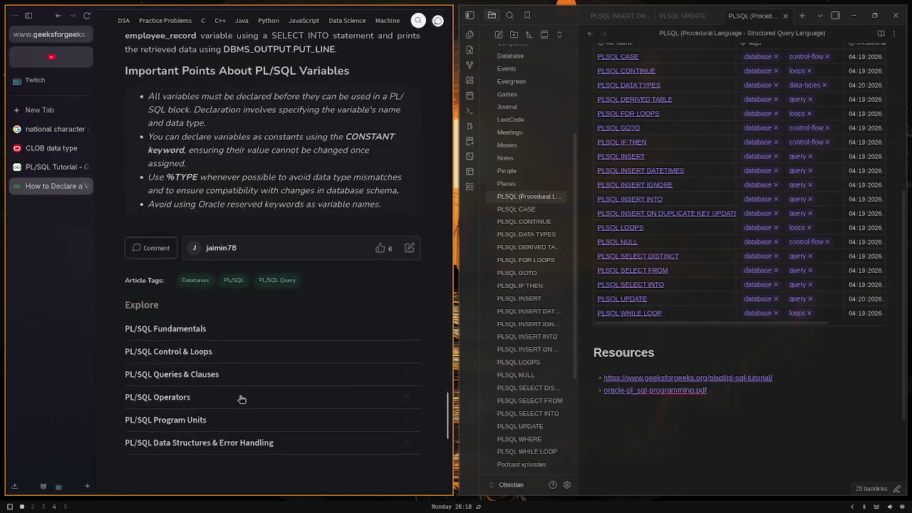
pyautogui.scroll(5, 242, 396)
pyautogui.scroll(8, 245, 388)
pyautogui.scroll(2, 244, 389)
pyautogui.scroll(-3, 244, 389)
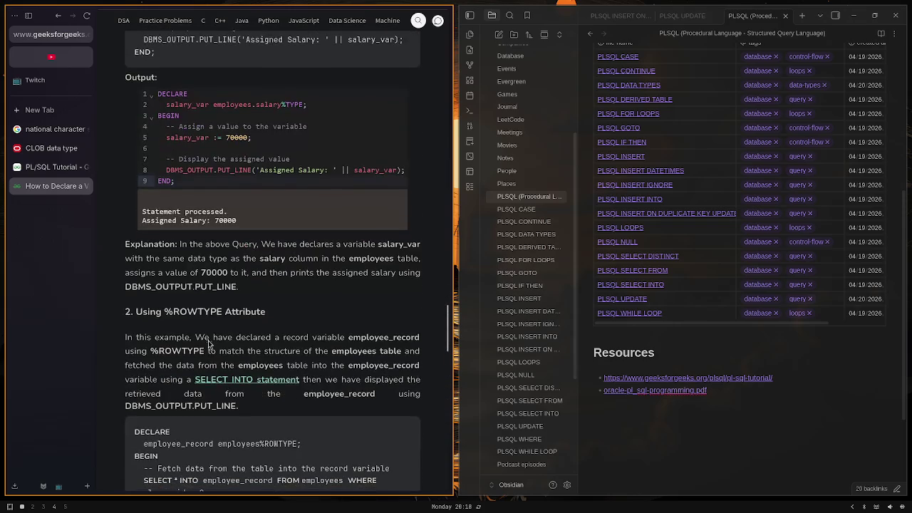
pyautogui.doubleClick(187, 314)
pyautogui.scroll(3, 187, 313)
pyautogui.scroll(4, 188, 328)
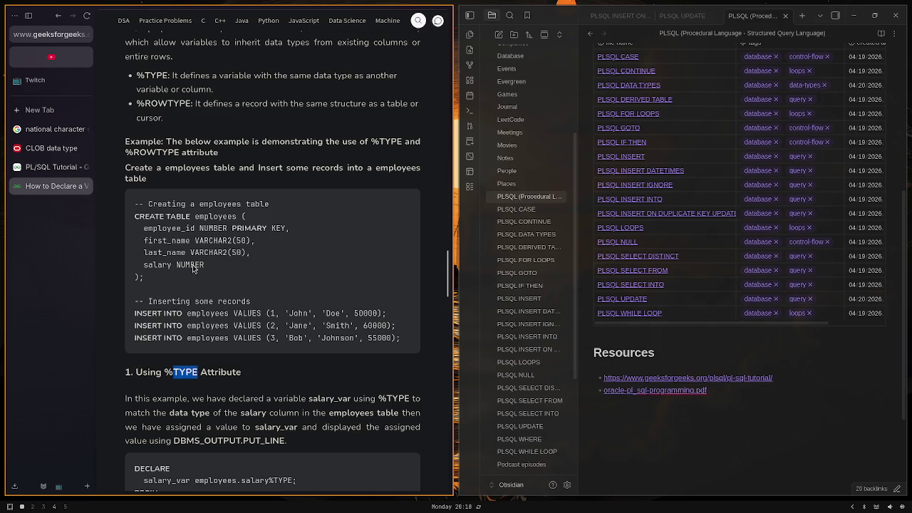
pyautogui.scroll(1, 246, 206)
pyautogui.scroll(5, 247, 206)
pyautogui.scroll(5, 253, 221)
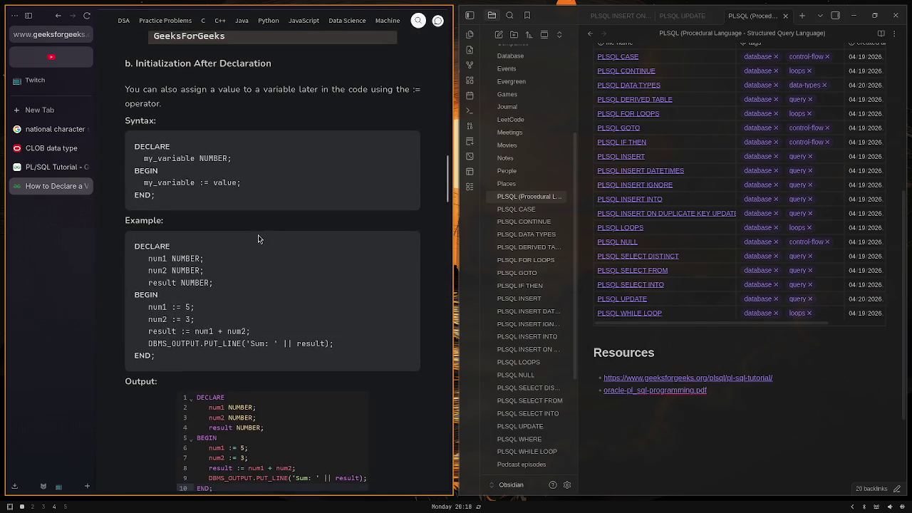
pyautogui.scroll(3, 258, 234)
pyautogui.scroll(1, 259, 234)
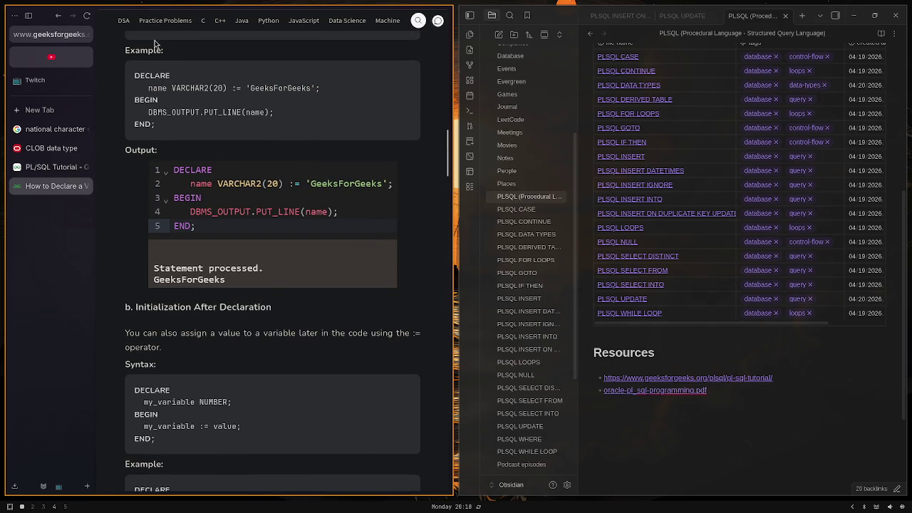
pyautogui.scroll(3, 748, 307)
pyautogui.scroll(2, 741, 289)
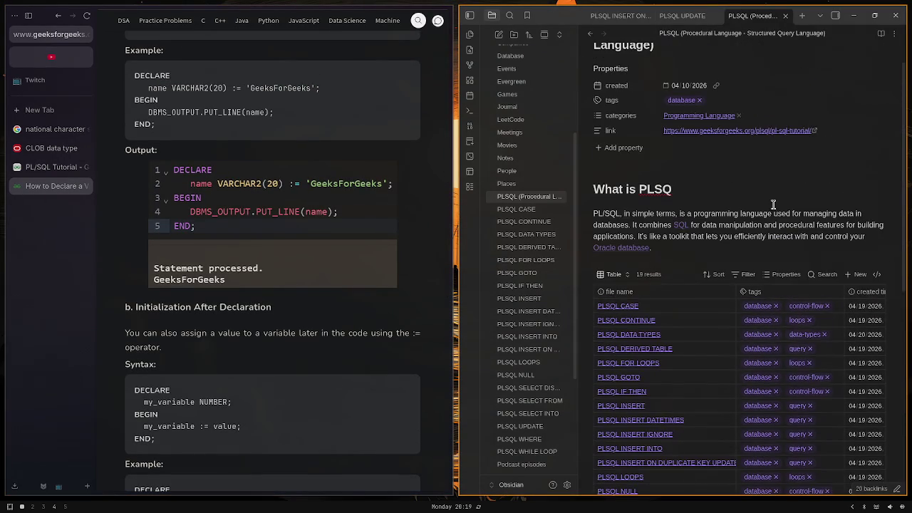
pyautogui.click(859, 274)
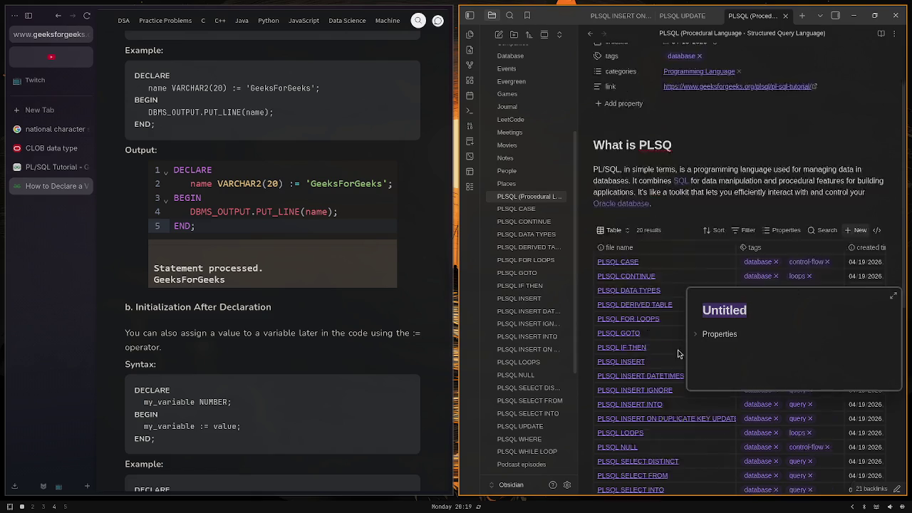
pyautogui.scroll(-5, 713, 370)
pyautogui.scroll(-2, 663, 369)
pyautogui.click(608, 214)
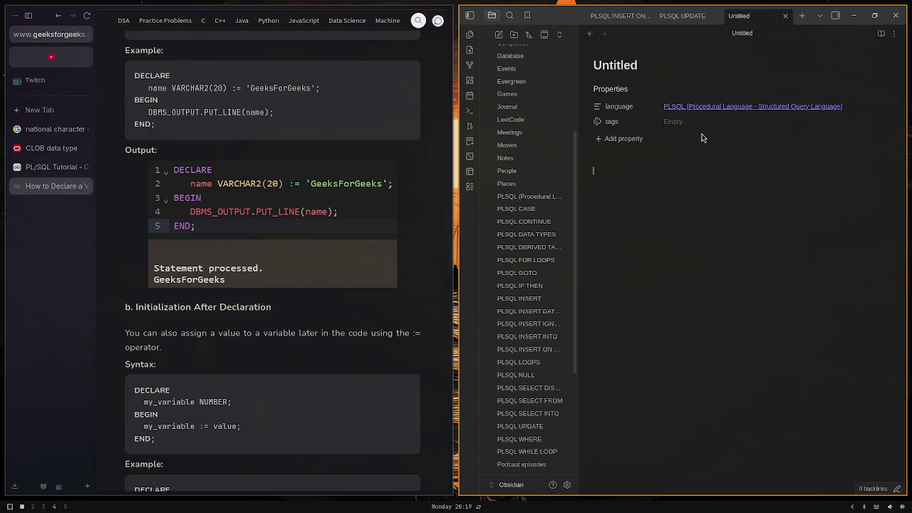
pyautogui.hotkey('alt', 'e')
pyautogui.write('pl')
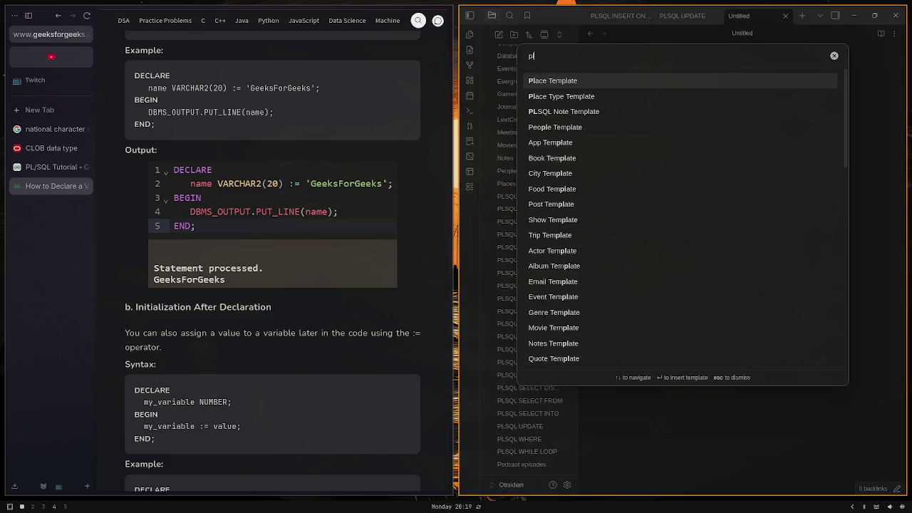
pyautogui.write('sql')
pyautogui.press('Return')
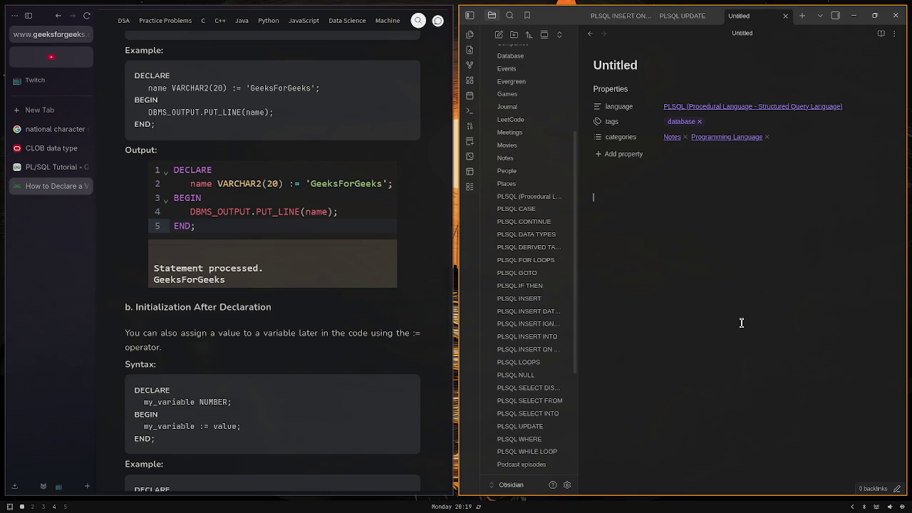
pyautogui.click(762, 126)
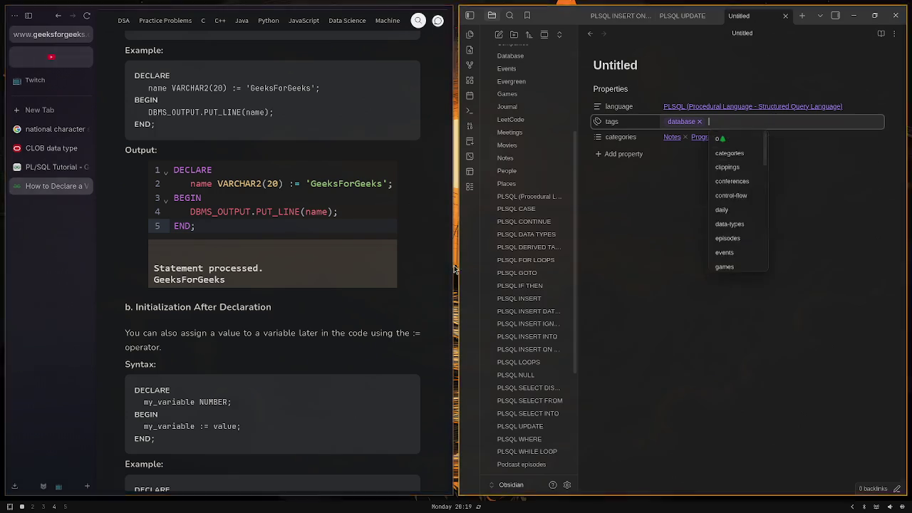
pyautogui.scroll(5, 264, 219)
pyautogui.scroll(5, 270, 218)
pyautogui.scroll(5, 285, 218)
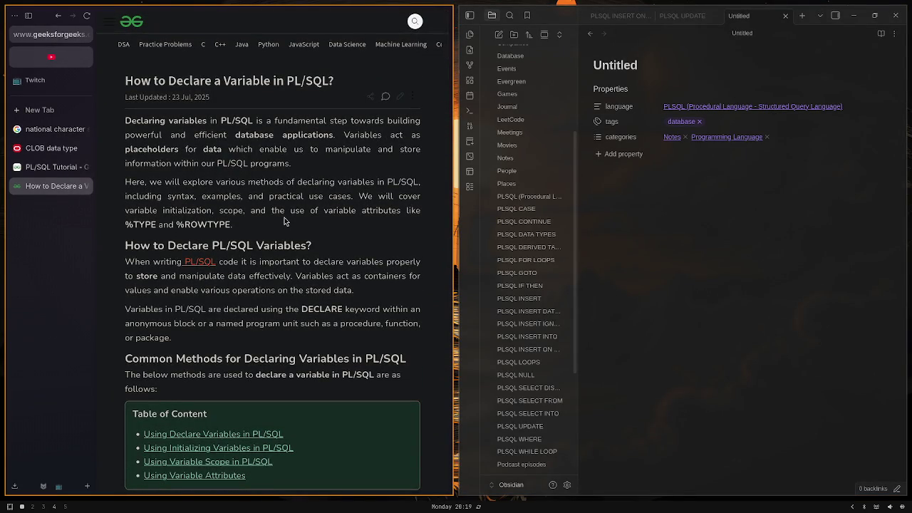
# Title the new note 'PLSQL DECLARE VARIABLES'
pyautogui.click(651, 180)
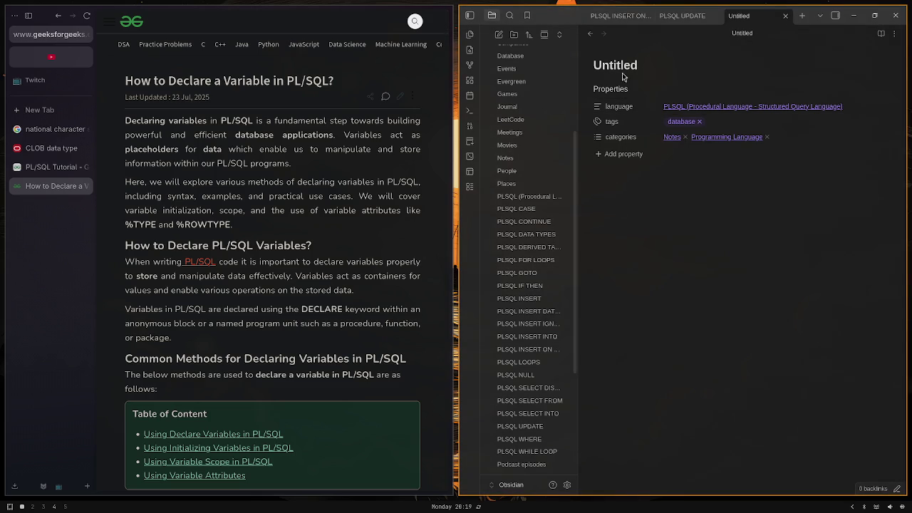
pyautogui.write('PLSQL D')
pyautogui.write('PLD')
pyautogui.write('QL')
pyautogui.write(' DECLAR E')
pyautogui.write(' VARIABLES')
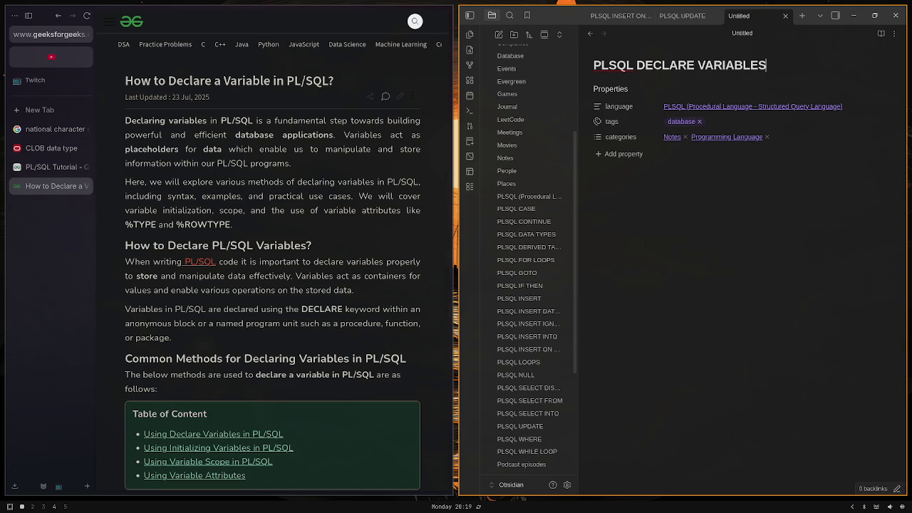
pyautogui.press('Return')
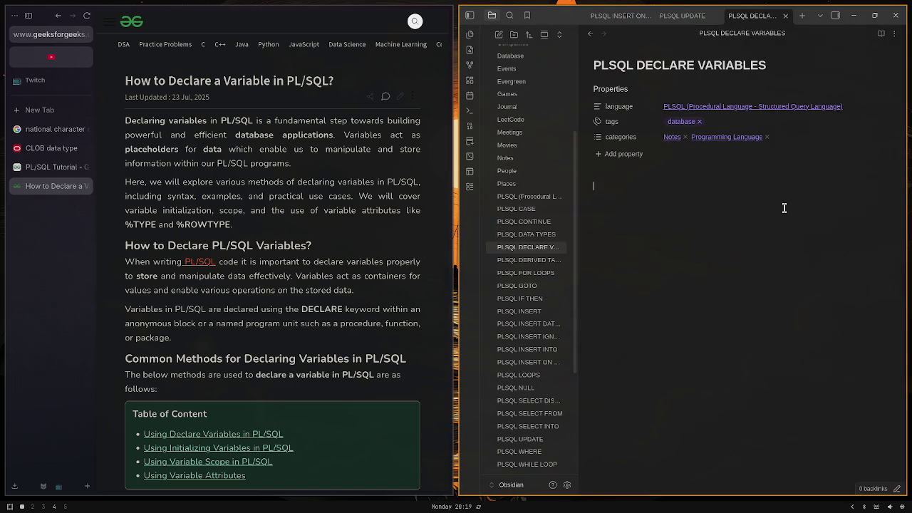
# Start the body with the level-one heading 'How to DECLARE VARIABELS?'
pyautogui.write('##')
pyautogui.press('BackSpace')
pyautogui.press('Escape')
pyautogui.write('How')
pyautogui.write(' to De')
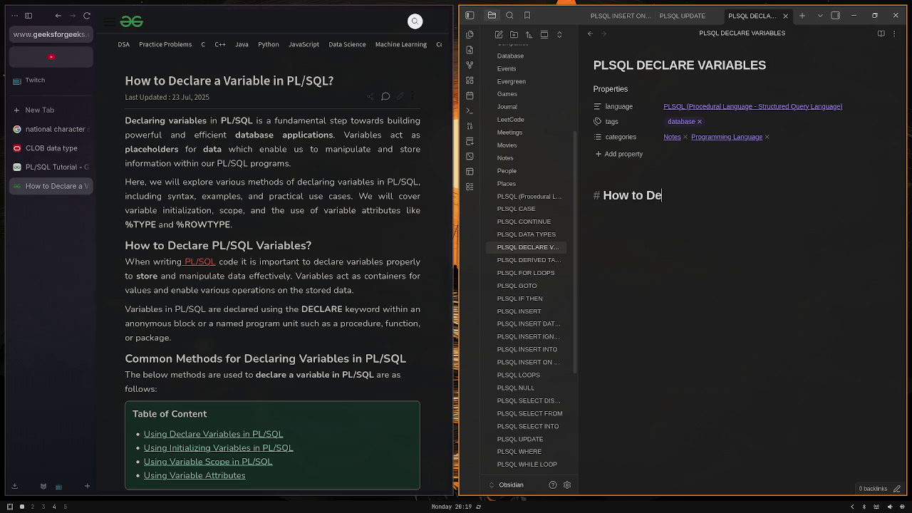
pyautogui.press('BackSpace')
pyautogui.press('BackSpace')
pyautogui.write('D')
pyautogui.press('BackSpace')
pyautogui.write('DECLA')
pyautogui.write('RE VARIABELS?')
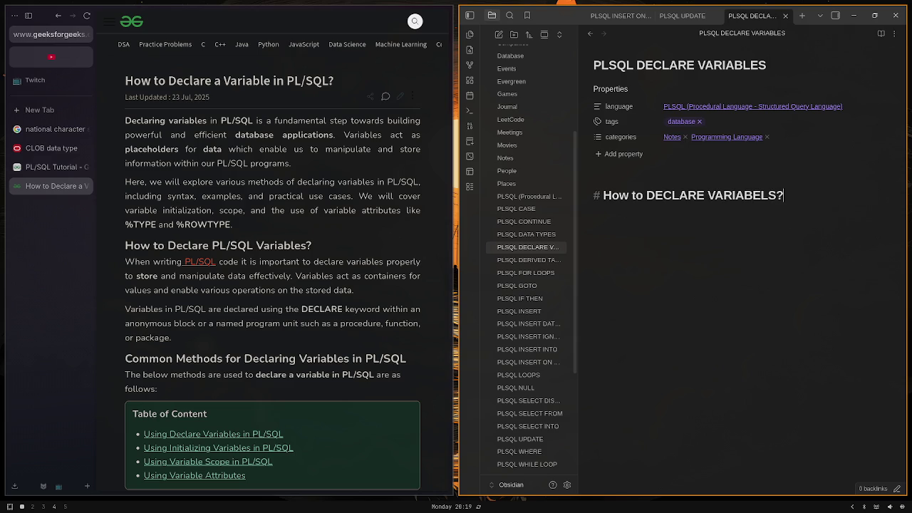
pyautogui.press('Return')
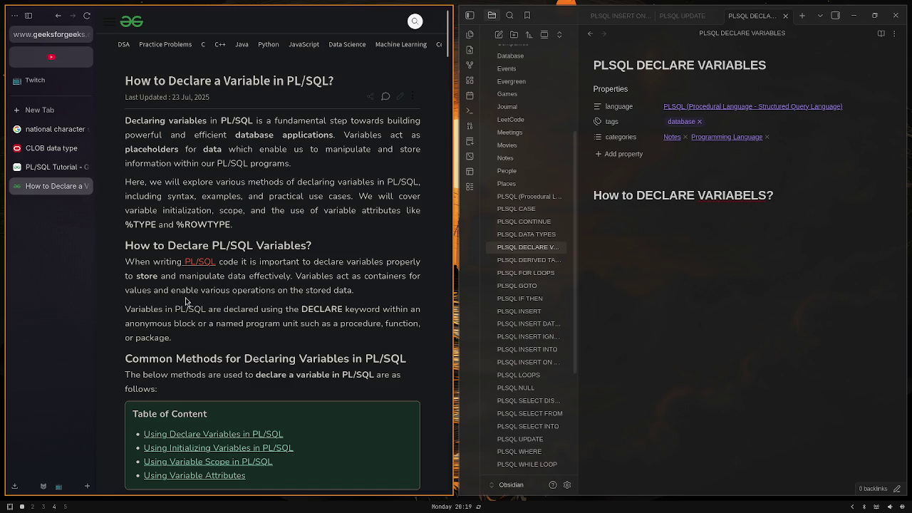
# Add an intro: variables are declared with DECLARE in a block, procedure, function, or package
pyautogui.scroll(-1, 285, 299)
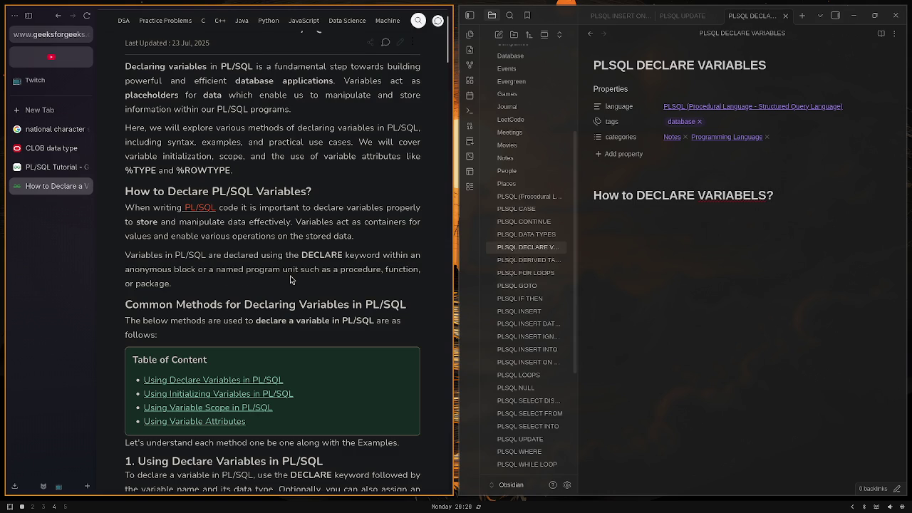
pyautogui.click(687, 242)
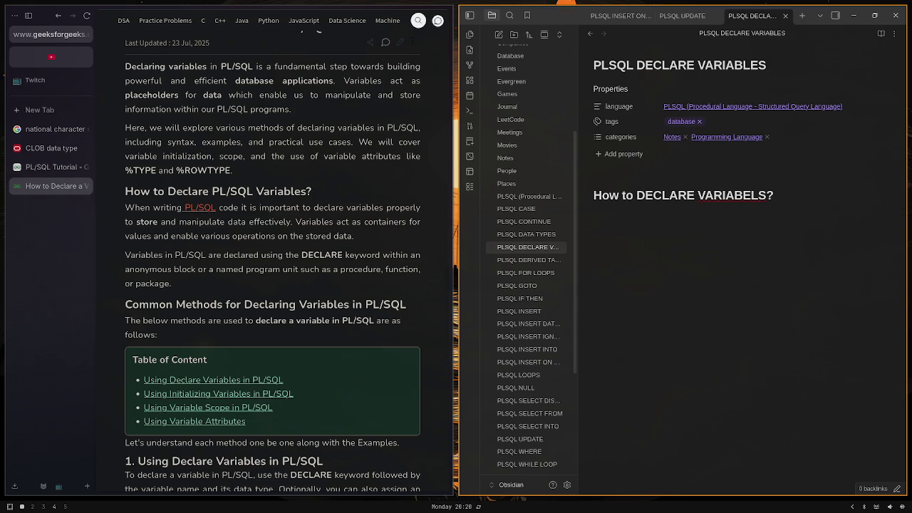
pyautogui.write('Variables ')
pyautogui.write('are dec')
pyautogui.write('lared using ')
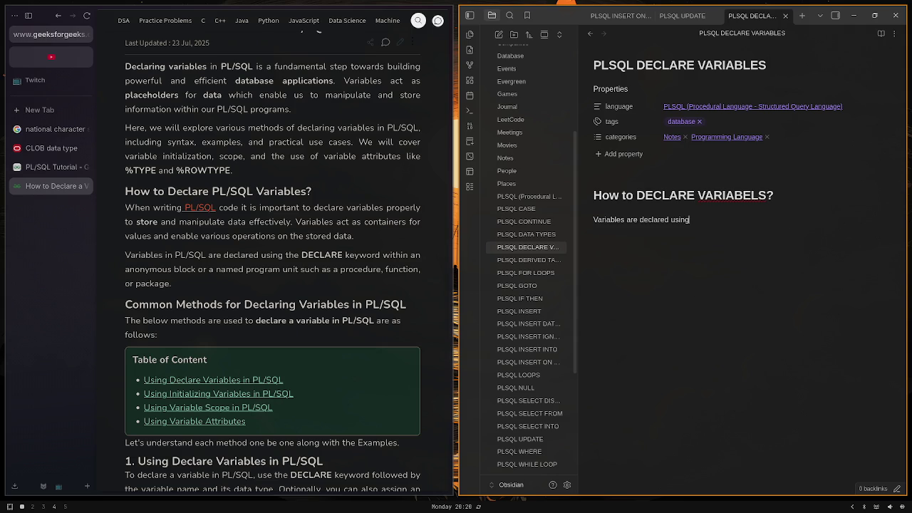
pyautogui.write('DE')
pyautogui.write('CLAR')
pyautogui.write('E ')
pyautogui.write('keyw')
pyautogui.write('ard')
pyautogui.press('BackSpace')
pyautogui.press('BackSpace')
pyautogui.press('BackSpace')
pyautogui.write('word with')
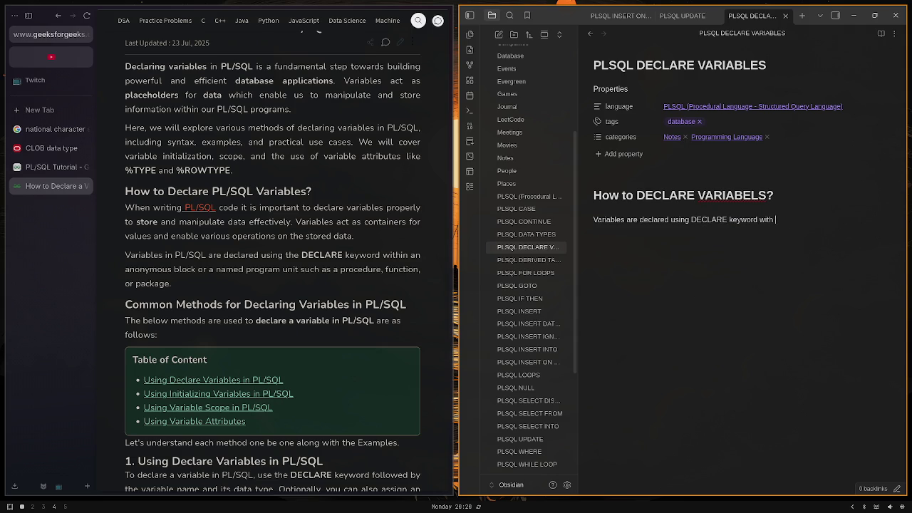
pyautogui.write(' in a blo')
pyautogui.write('ck or named p')
pyautogui.write('rogram')
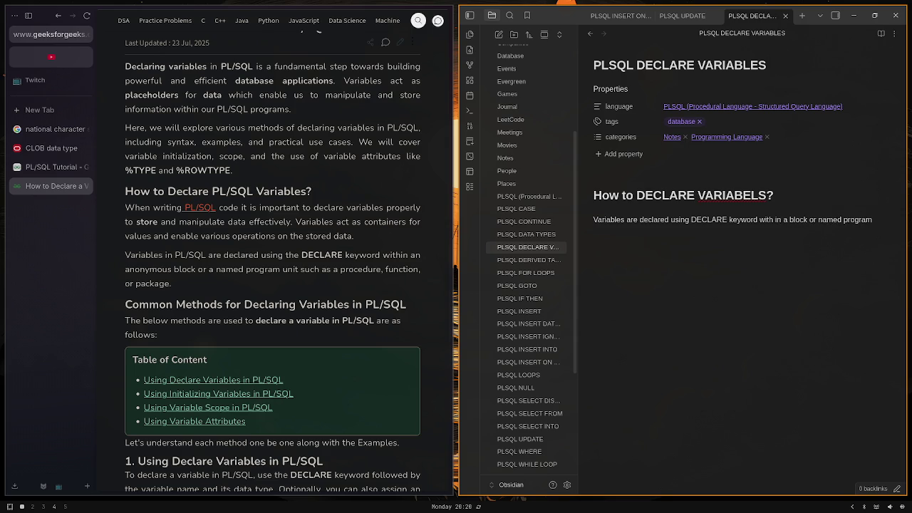
pyautogui.write(' such as ')
pyautogui.write('proc')
pyautogui.write('edure, function')
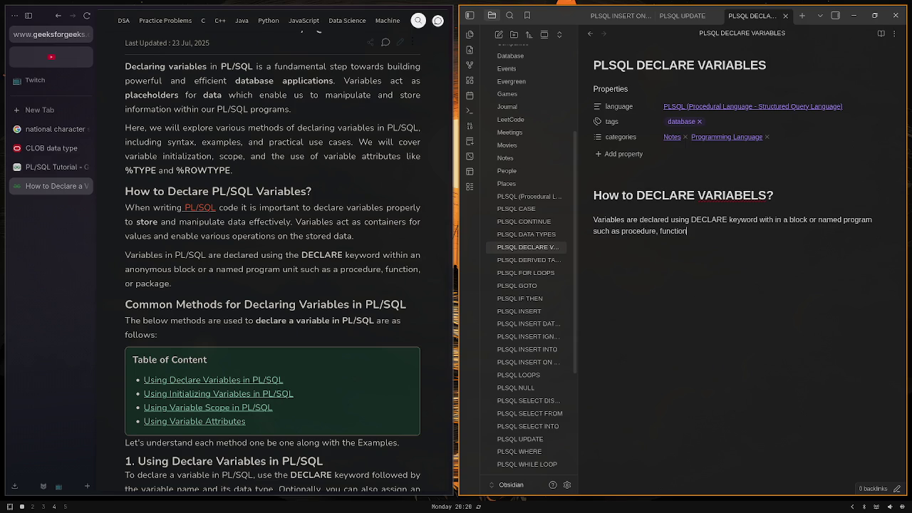
pyautogui.write(', or package.')
pyautogui.press('Return')
pyautogui.press('Return')
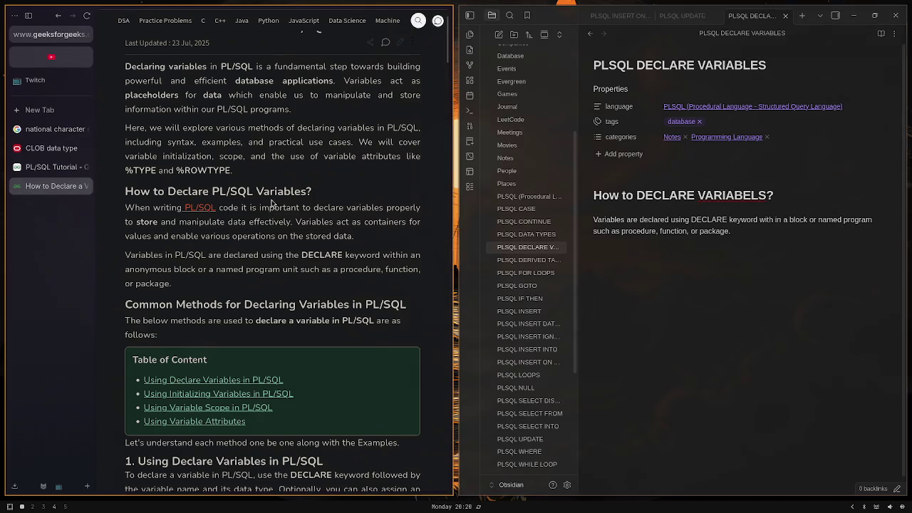
pyautogui.scroll(-3, 277, 202)
pyautogui.scroll(-2, 332, 213)
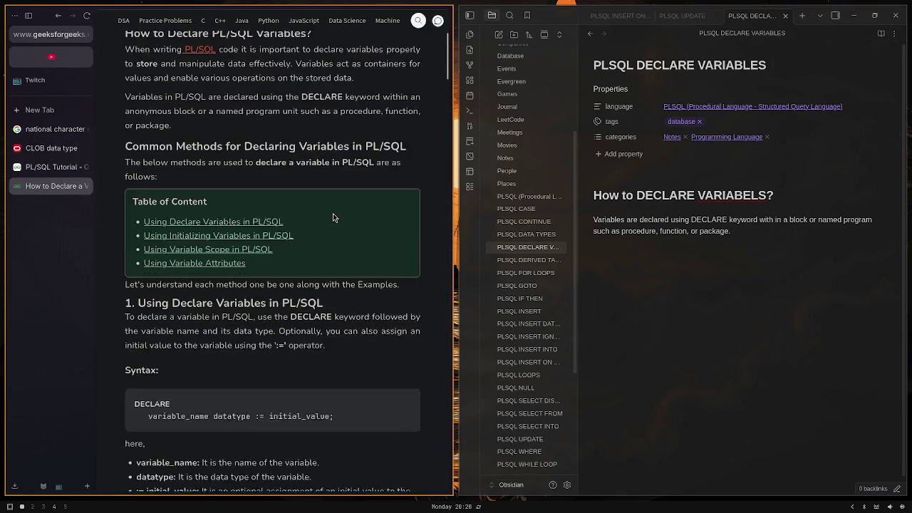
pyautogui.scroll(-3, 333, 213)
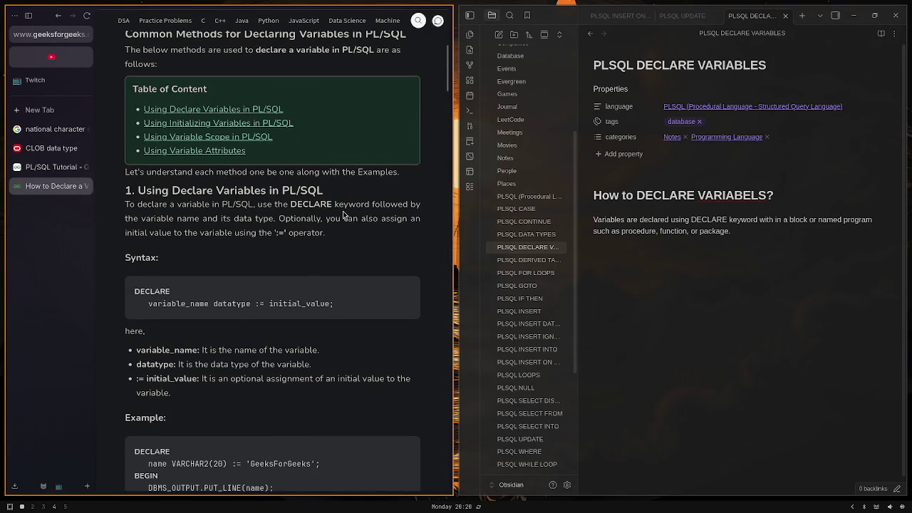
# Add a '## Syntax' subheading below the intro
pyautogui.click(617, 272)
pyautogui.write('#')
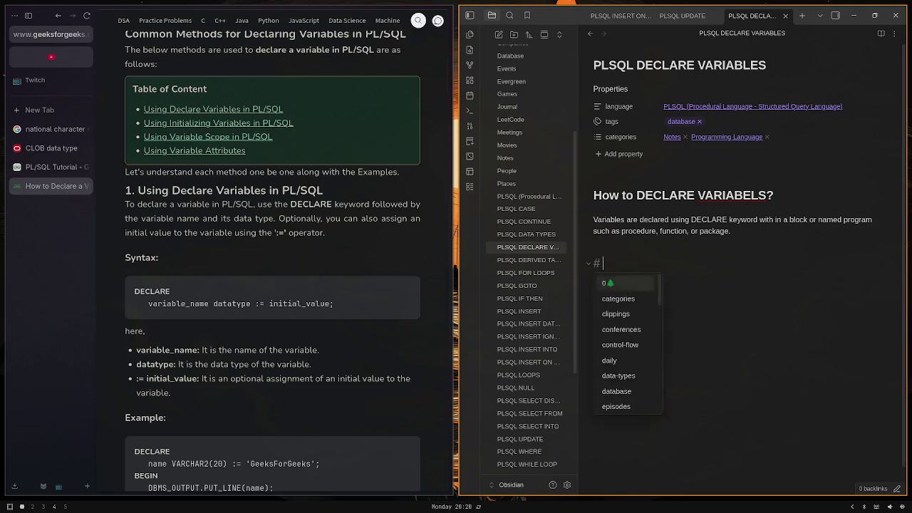
pyautogui.write('# s')
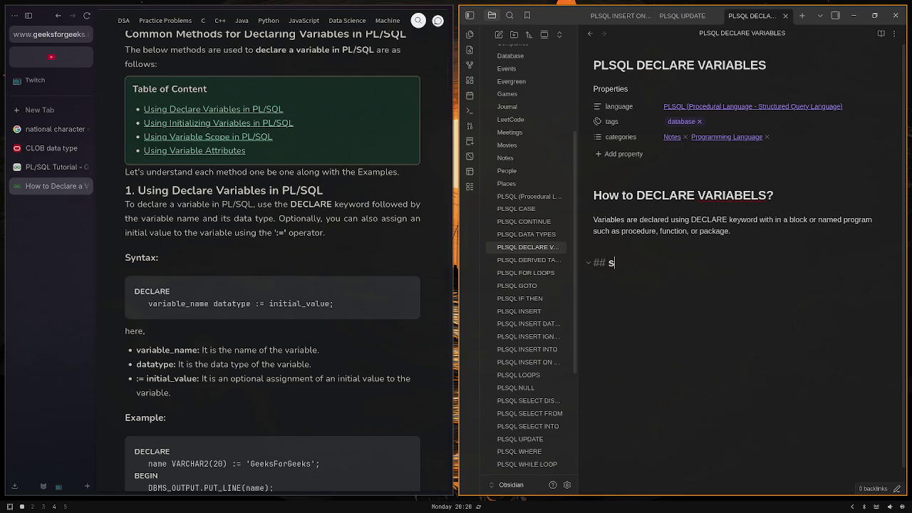
pyautogui.press('BackSpace')
pyautogui.write('Dq')
pyautogui.press('BackSpace')
pyautogui.press('BackSpace')
pyautogui.write('Sy')
pyautogui.write('ntax')
pyautogui.press('Return')
# Write a plsql code block: DECLARE, then indented 'variable_name datatype := initial_value'
pyautogui.write('plsq')
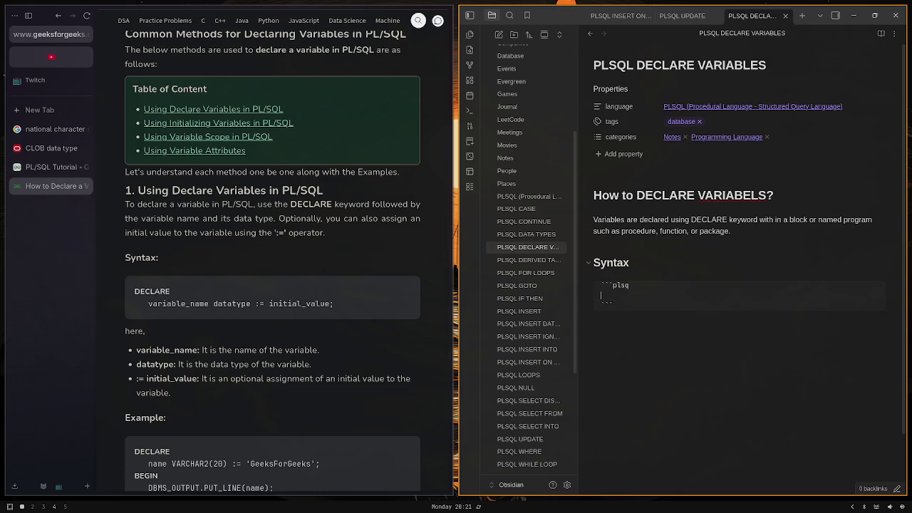
pyautogui.write('l')
pyautogui.press('Return')
pyautogui.write('E')
pyautogui.write('CLARE')
pyautogui.press('Tab')
pyautogui.write('variable_na')
pyautogui.write('me data')
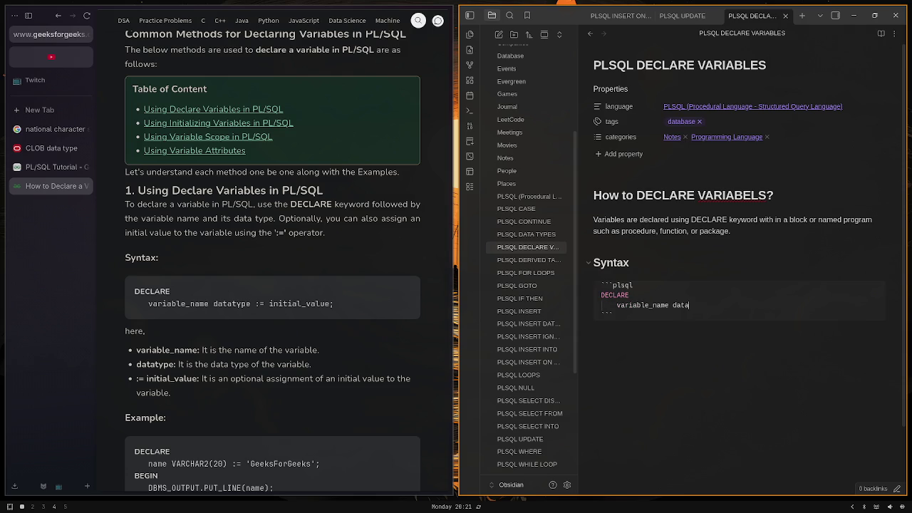
pyautogui.write('type :')
pyautogui.write('= in')
pyautogui.write('itial')
pyautogui.write('_value')
pyautogui.press('Return')
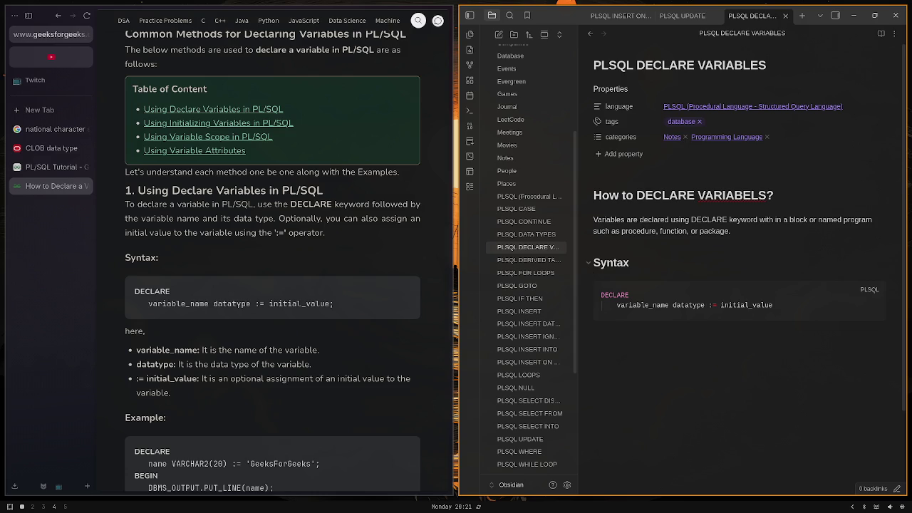
# Try a bold 'variable_name' line below the code block, then delete it
pyautogui.write('varia')
pyautogui.write('ble_name')
pyautogui.hotkey('shift', 'Home')
pyautogui.hotkey('ctrl', 'b')
pyautogui.write('Name')
pyautogui.hotkey('shift', 'Home')
pyautogui.press('BackSpace')
pyautogui.scroll(-2, 225, 310)
pyautogui.scroll(-1, 225, 306)
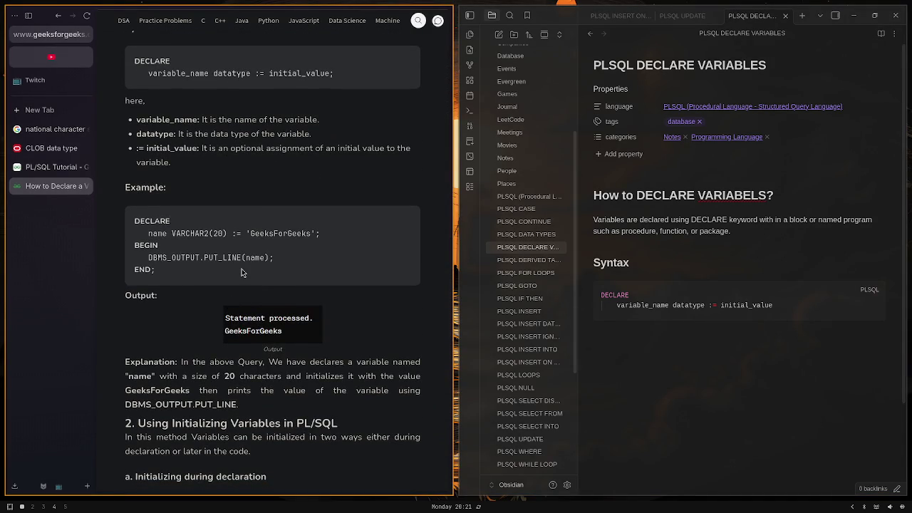
pyautogui.click(870, 362)
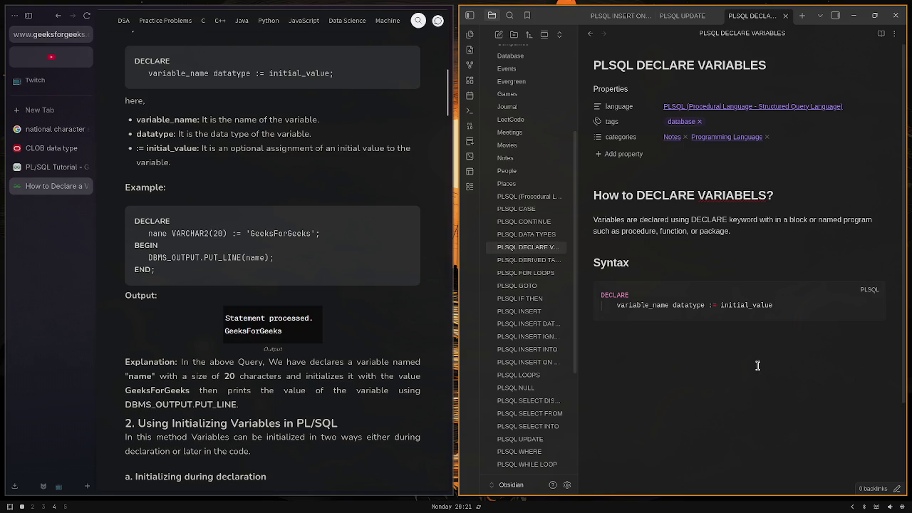
pyautogui.scroll(-1, 214, 304)
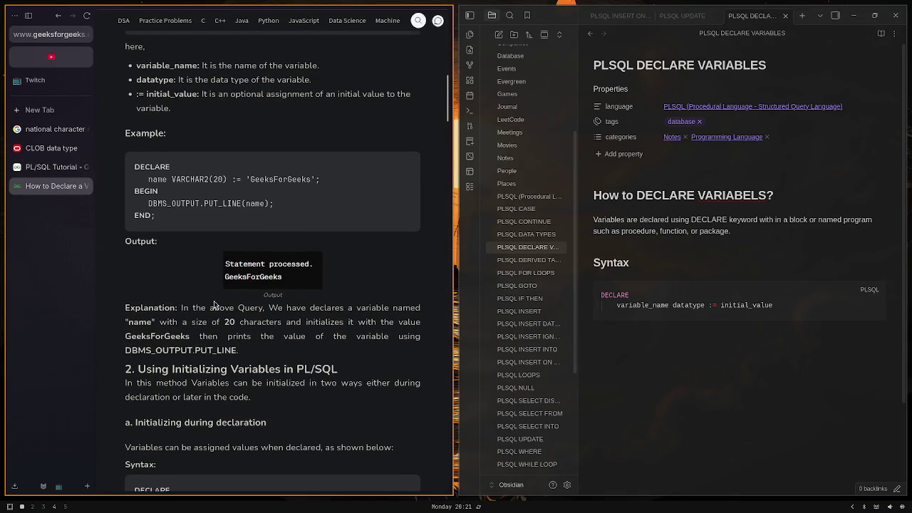
pyautogui.scroll(2, 178, 270)
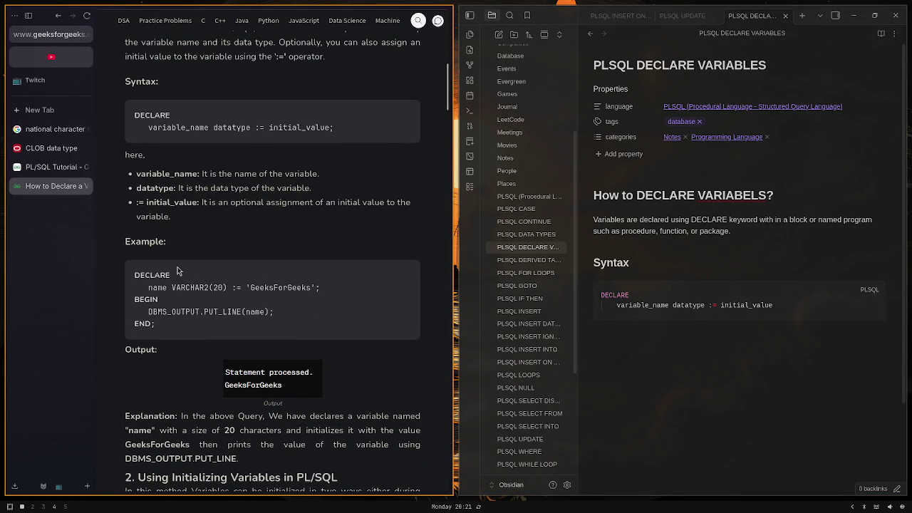
pyautogui.scroll(1, 177, 267)
pyautogui.click(654, 368)
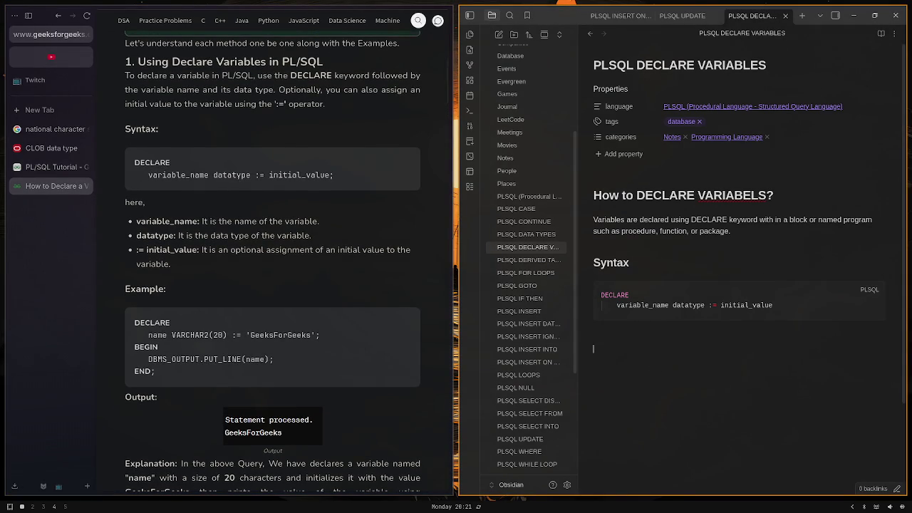
pyautogui.write('## Exa')
pyautogui.write('mple')
pyautogui.press('Return')
pyautogui.write('```p')
pyautogui.write('lsql')
pyautogui.press('Return')
pyautogui.write('DECLARE     ')
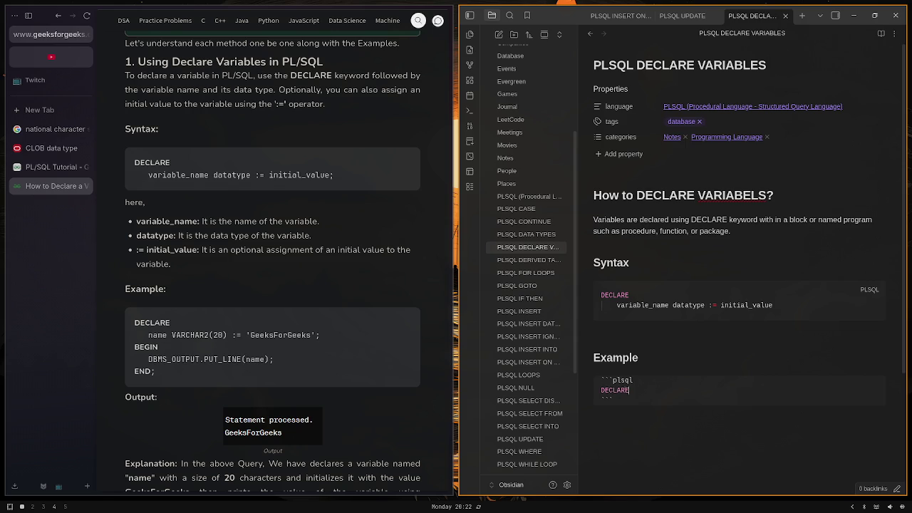
pyautogui.write('NAME')
pyautogui.press('BackSpace')
pyautogui.press('BackSpace')
pyautogui.press('BackSpace')
pyautogui.press('BackSpace')
pyautogui.write('nam')
pyautogui.write('e var')
pyautogui.press('BackSpace')
pyautogui.press('BackSpace')
pyautogui.press('BackSpace')
pyautogui.write('VARI')
pyautogui.press('BackSpace')
pyautogui.write('CHAR')
pyautogui.write('(')
pyautogui.press('BackSpace')
pyautogui.press('BackSpace')
pyautogui.write('2')
pyautogui.write('(20) :')
pyautogui.write('= ')
pyautogui.write("'")
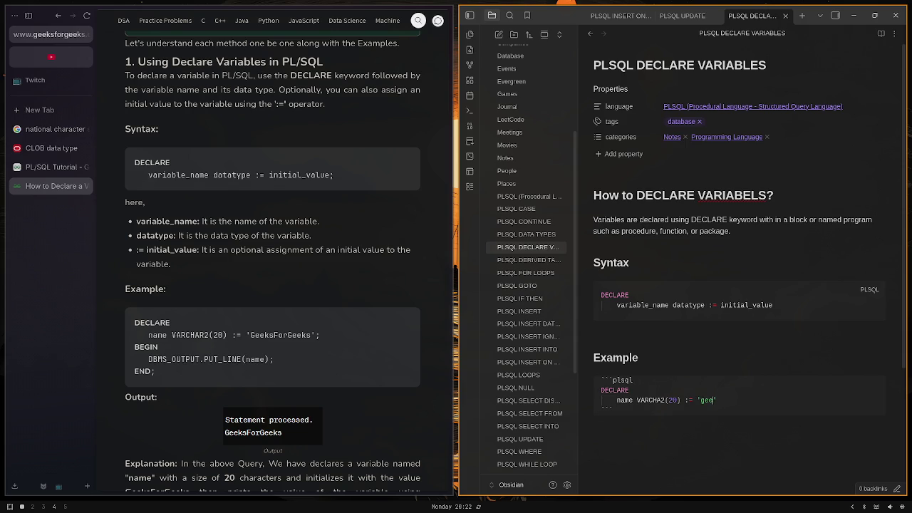
pyautogui.write('GeeksFo')
pyautogui.write('rGe')
pyautogui.write("eks'")
pyautogui.write(';')
pyautogui.press('Return')
pyautogui.write('BEGI')
pyautogui.write('N')
pyautogui.press('Return')
pyautogui.write('DBMS')
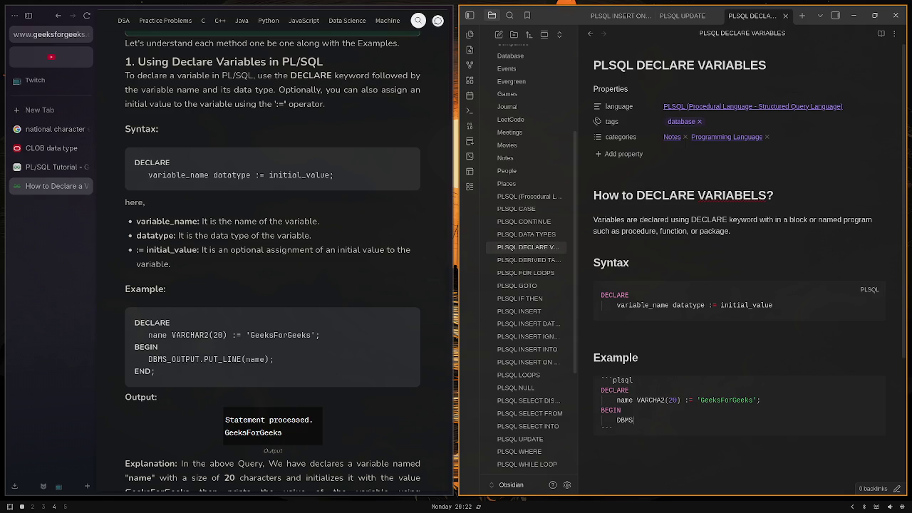
pyautogui.write('_OUTPUT.P')
pyautogui.write('UT_LINE(')
pyautogui.write('name); ')
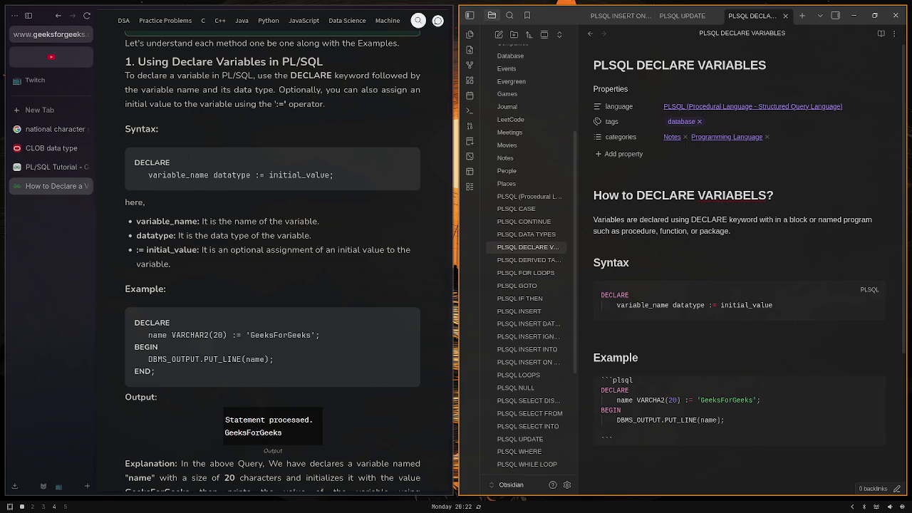
pyautogui.write('END;')
pyautogui.press('Down')
pyautogui.press('Down')
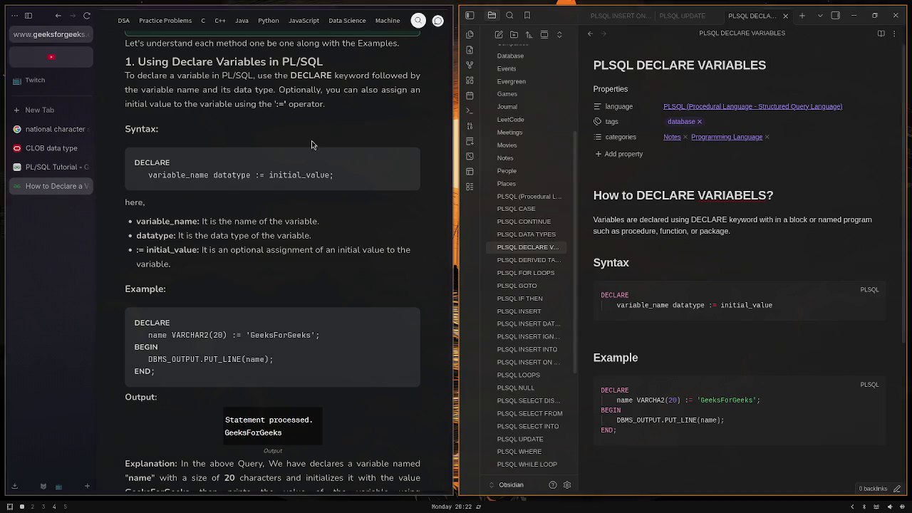
pyautogui.scroll(-3, 238, 278)
pyautogui.scroll(-2, 238, 278)
pyautogui.scroll(-2, 239, 278)
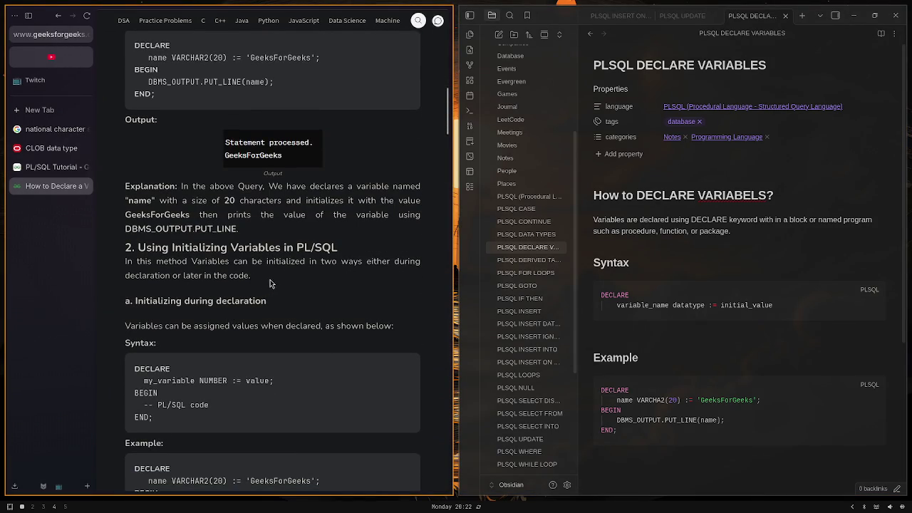
pyautogui.scroll(-2, 267, 274)
pyautogui.scroll(5, 299, 221)
pyautogui.scroll(1, 278, 206)
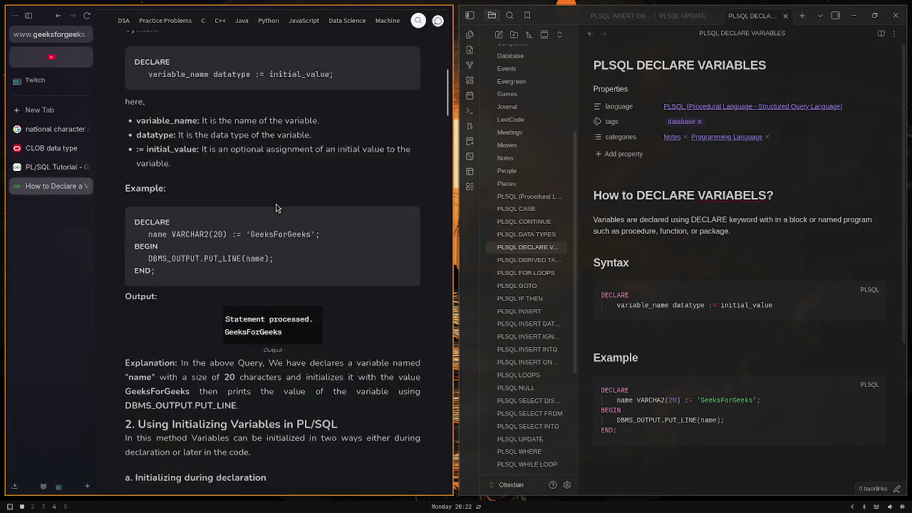
pyautogui.scroll(-3, 285, 228)
pyautogui.scroll(-1, 238, 289)
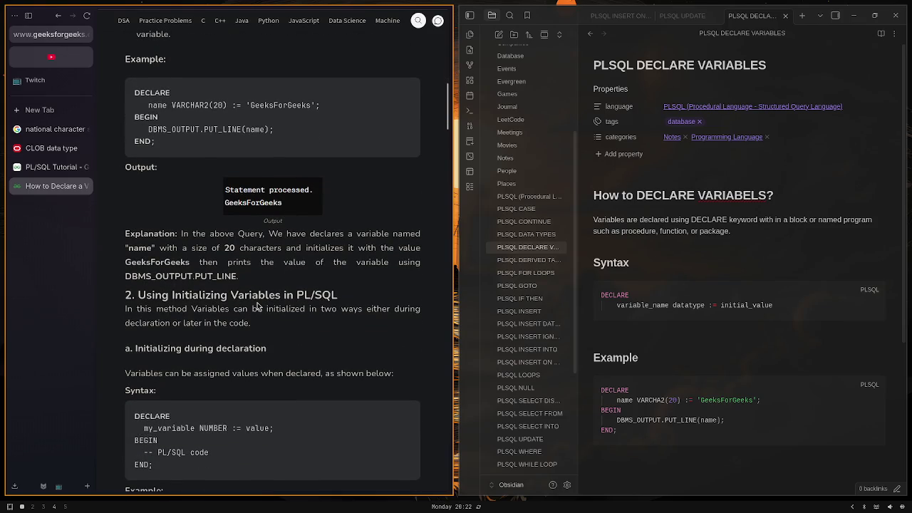
pyautogui.scroll(-2, 258, 303)
pyautogui.scroll(-2, 257, 302)
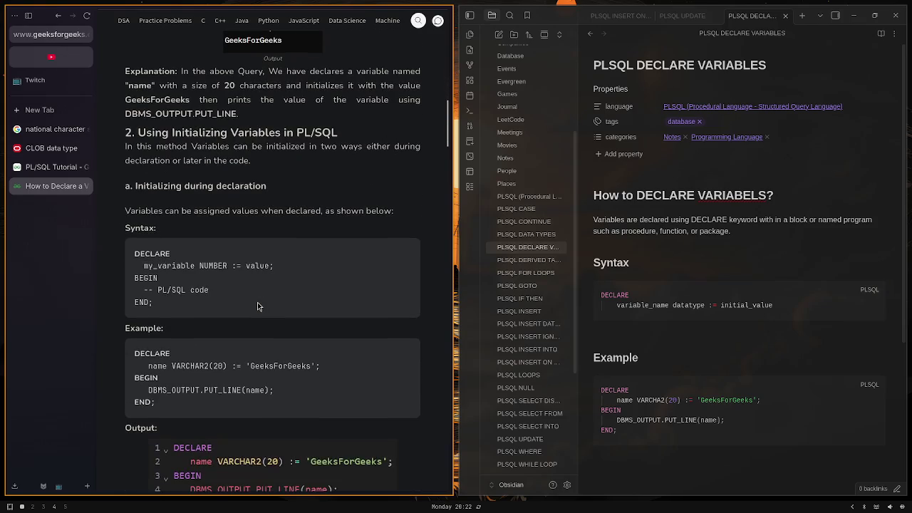
pyautogui.scroll(2, 258, 302)
pyautogui.scroll(-4, 257, 302)
# Add a '### Initializing Variables' subheading, correcting its spelling via suggestions
pyautogui.click(676, 449)
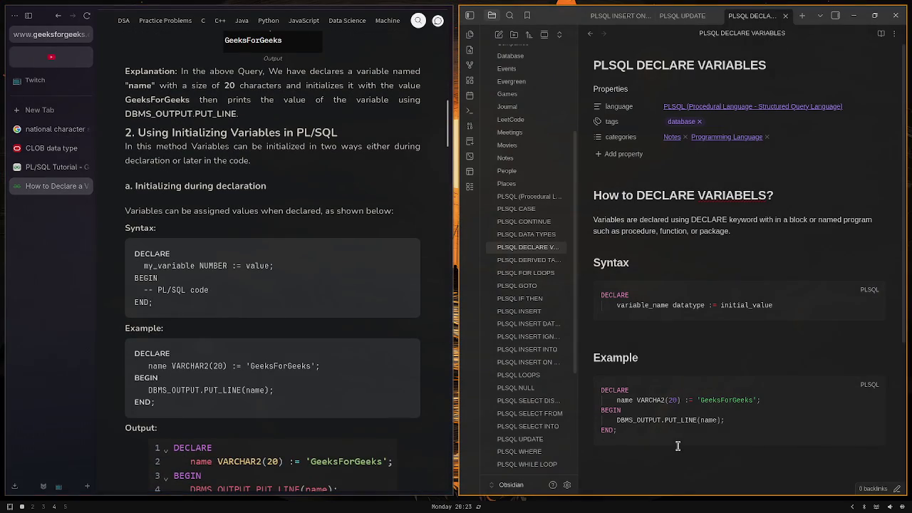
pyautogui.write('### ')
pyautogui.write('Init')
pyautogui.press('BackSpace')
pyautogui.press('BackSpace')
pyautogui.press('BackSpace')
pyautogui.press('BackSpace')
pyautogui.write('Inital')
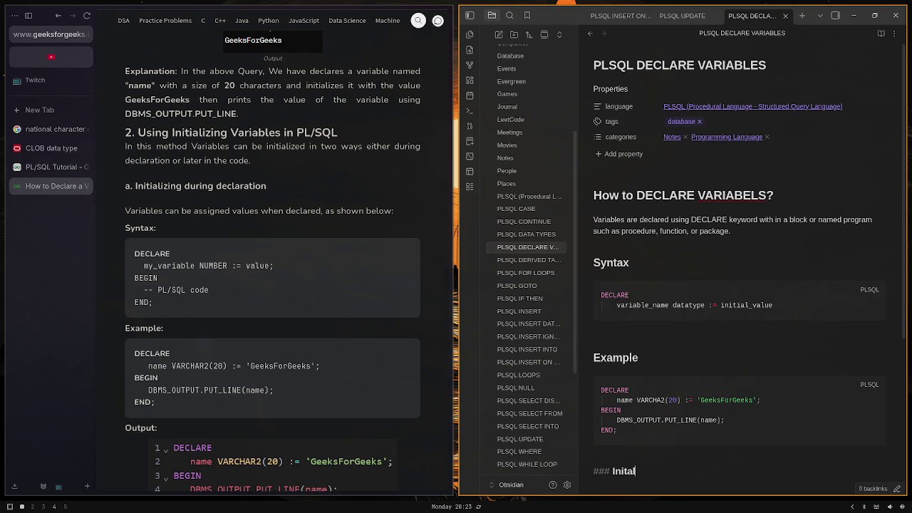
pyautogui.write('izing V')
pyautogui.write('ariables')
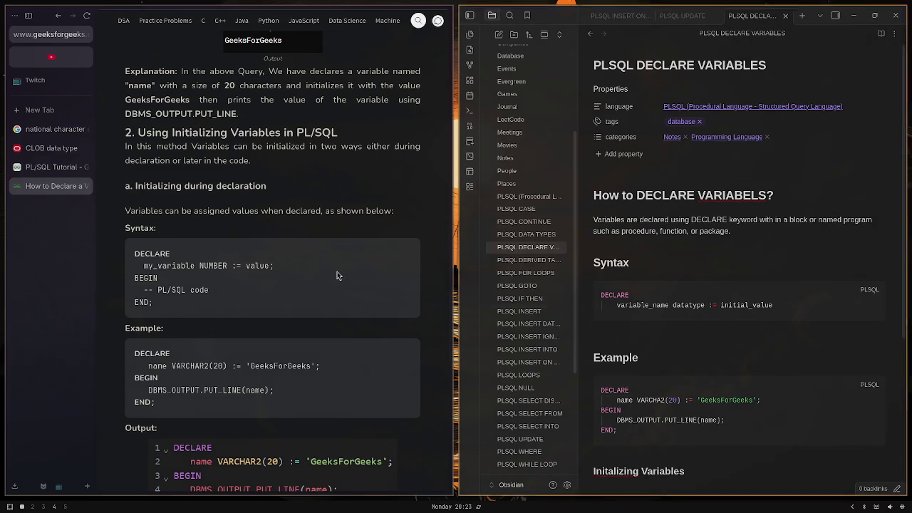
pyautogui.rightClick(651, 470)
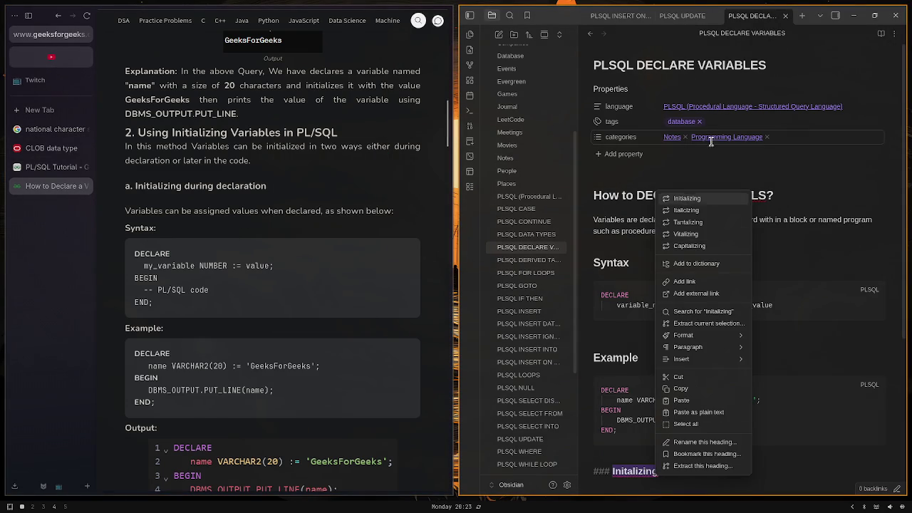
pyautogui.click(692, 198)
pyautogui.click(717, 479)
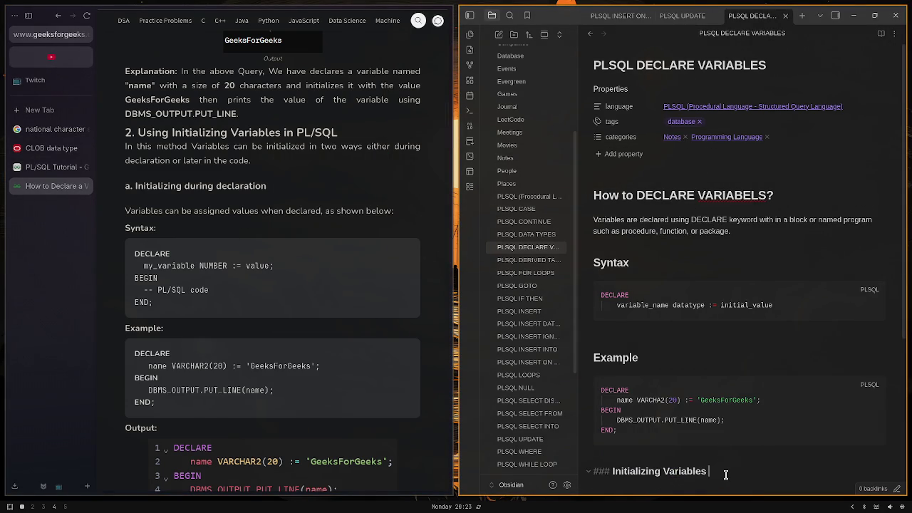
pyautogui.press('Return')
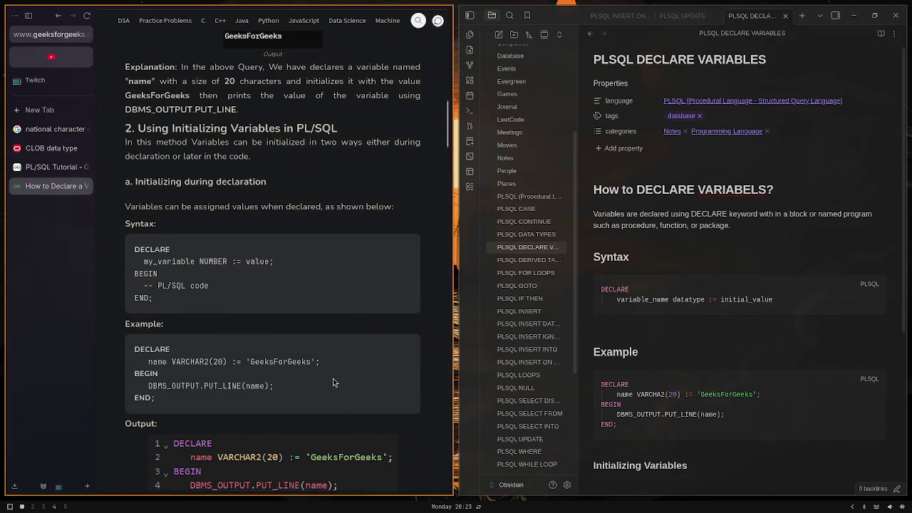
# Rename the subheading to 'Initializing After Declaration'
pyautogui.scroll(-1, 333, 380)
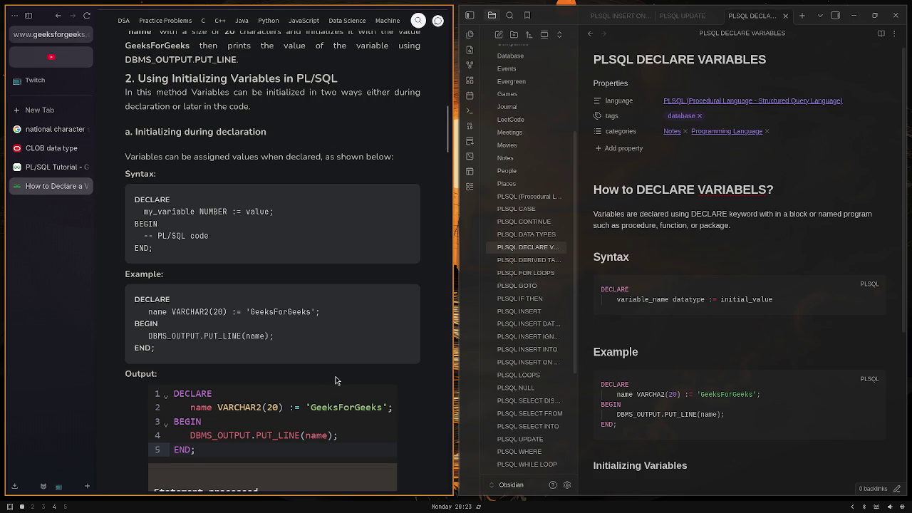
pyautogui.scroll(-1, 335, 380)
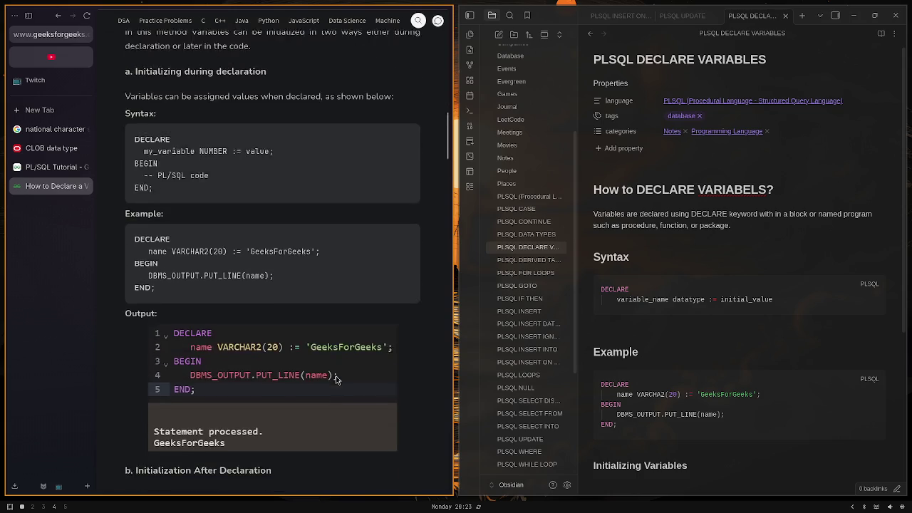
pyautogui.scroll(-4, 333, 379)
pyautogui.scroll(4, 333, 380)
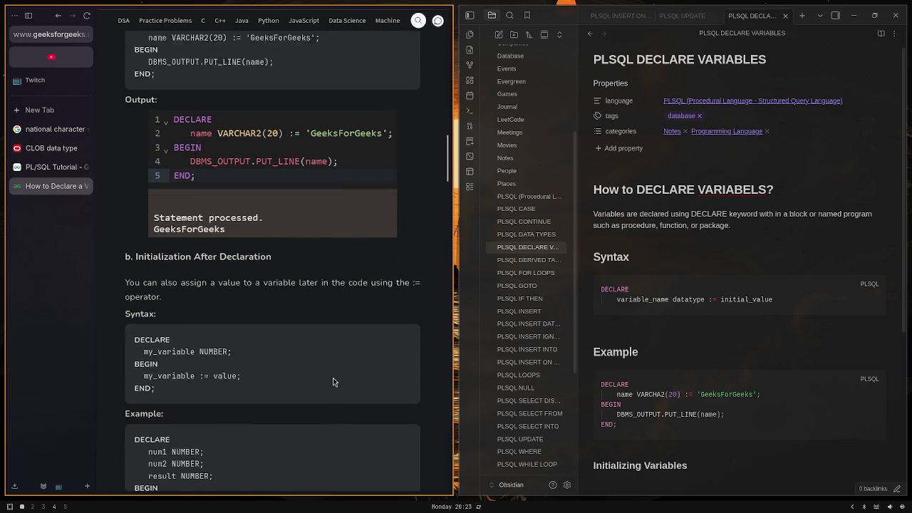
pyautogui.click(647, 468)
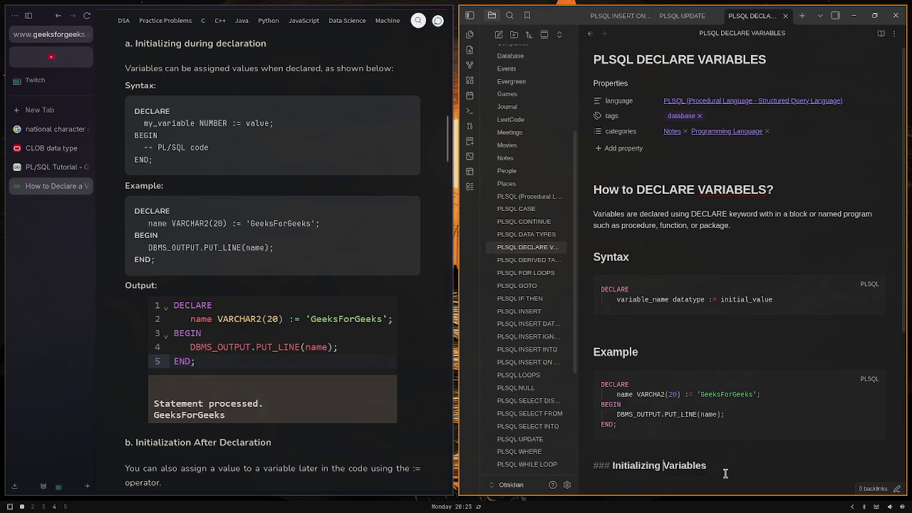
pyautogui.doubleClick(661, 467)
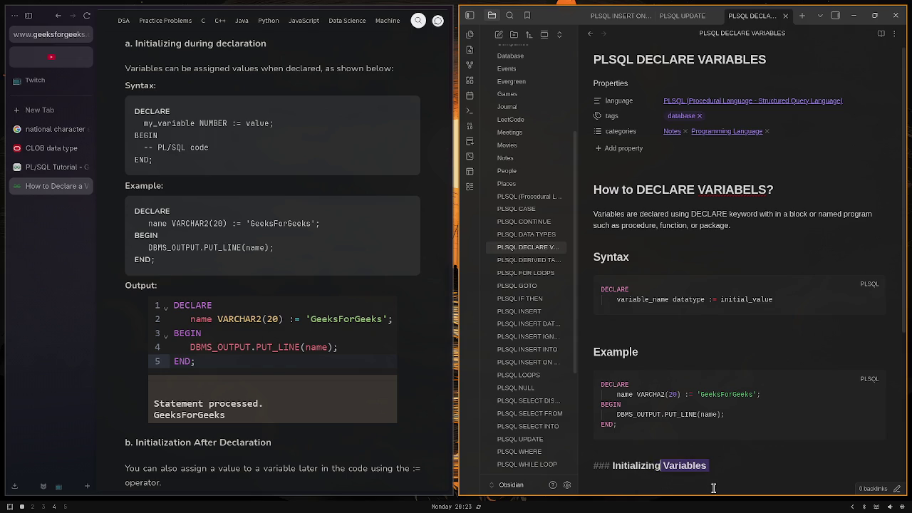
pyautogui.press('BackSpace')
pyautogui.write('A')
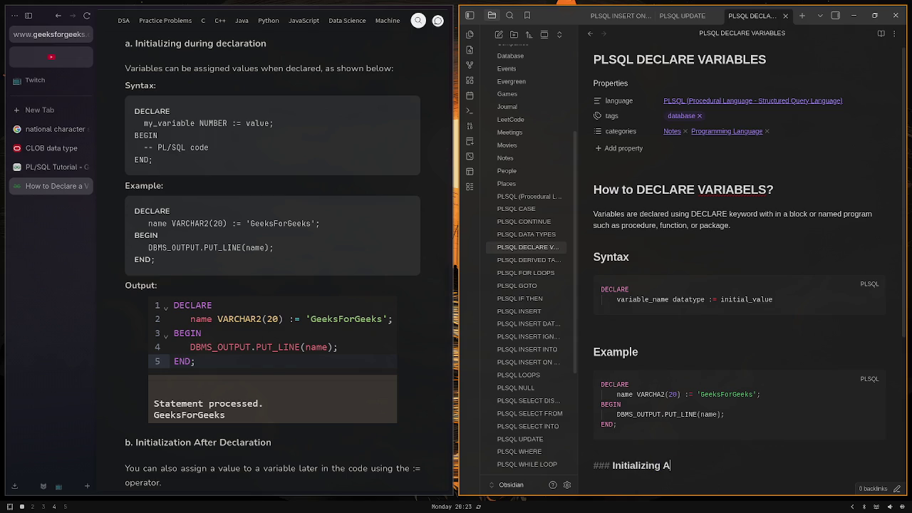
pyautogui.write('fter D')
pyautogui.write('eclar')
pyautogui.write('ation')
pyautogui.press('Return')
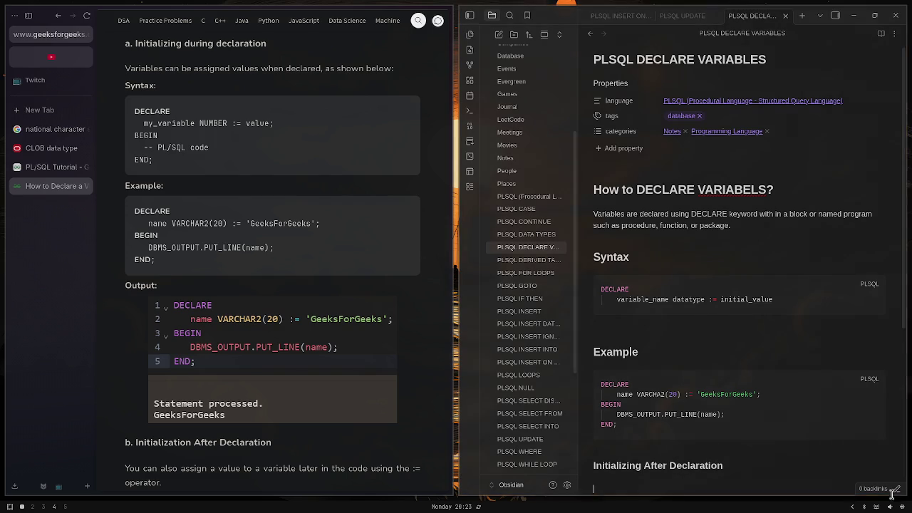
# Start a new '###' heading under Example, moving heading text onto it
pyautogui.click(684, 355)
pyautogui.press('Return')
pyautogui.write('#')
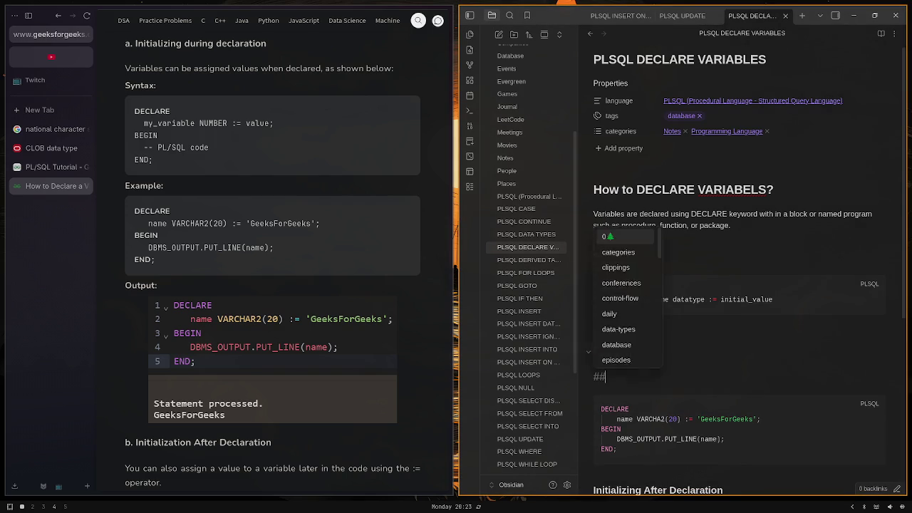
pyautogui.write('##')
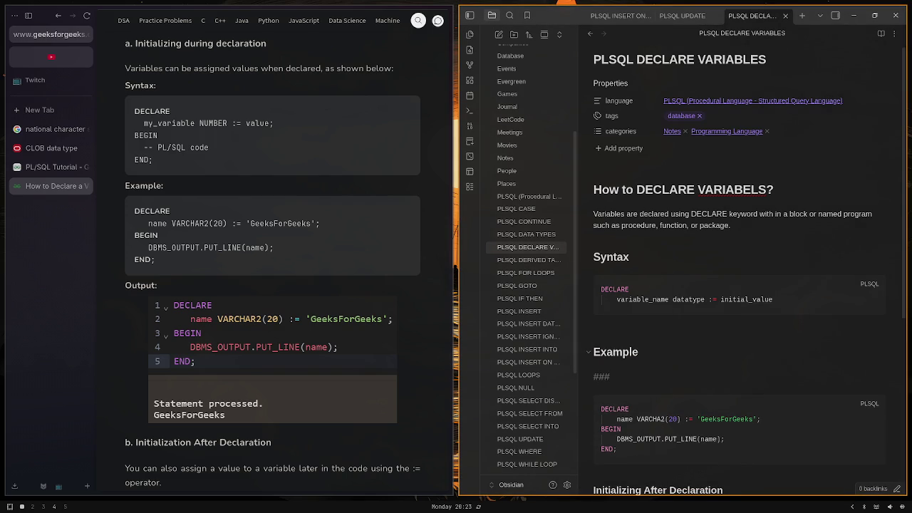
pyautogui.scroll(-2, 732, 461)
pyautogui.click(739, 424)
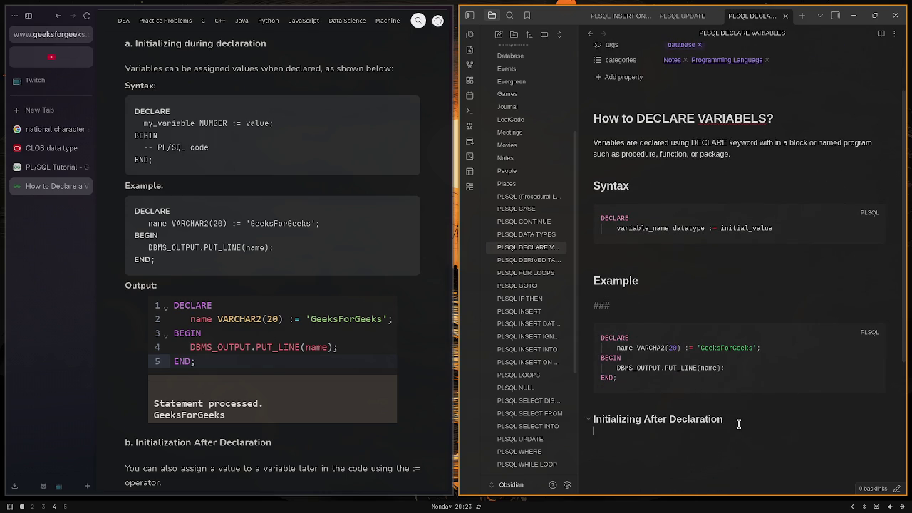
pyautogui.moveTo(738, 424)
pyautogui.mouseDown()
pyautogui.moveTo(615, 420)
pyautogui.moveTo(655, 308)
pyautogui.mouseUp()
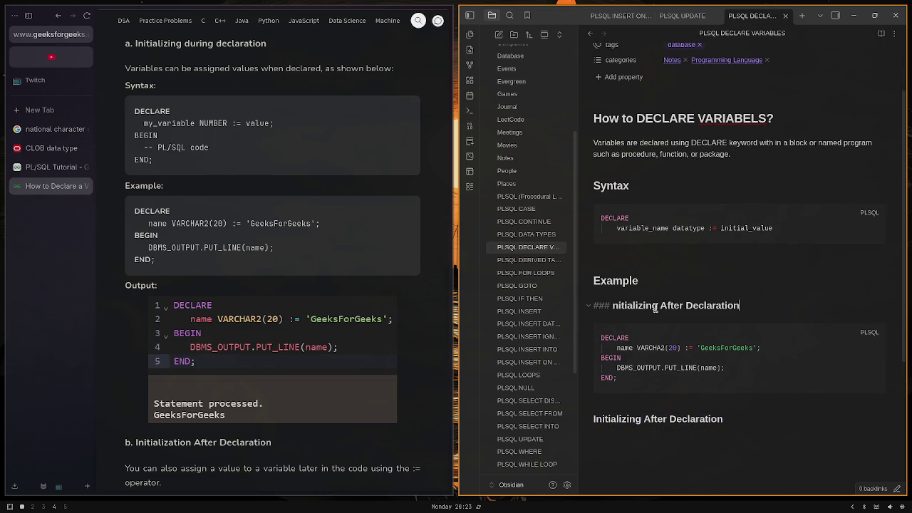
# Reword that heading to 'Initializing Variable with value'
pyautogui.doubleClick(727, 305)
pyautogui.press('BackSpace')
pyautogui.press('BackSpace')
pyautogui.press('BackSpace')
pyautogui.press('BackSpace')
pyautogui.press('BackSpace')
pyautogui.press('BackSpace')
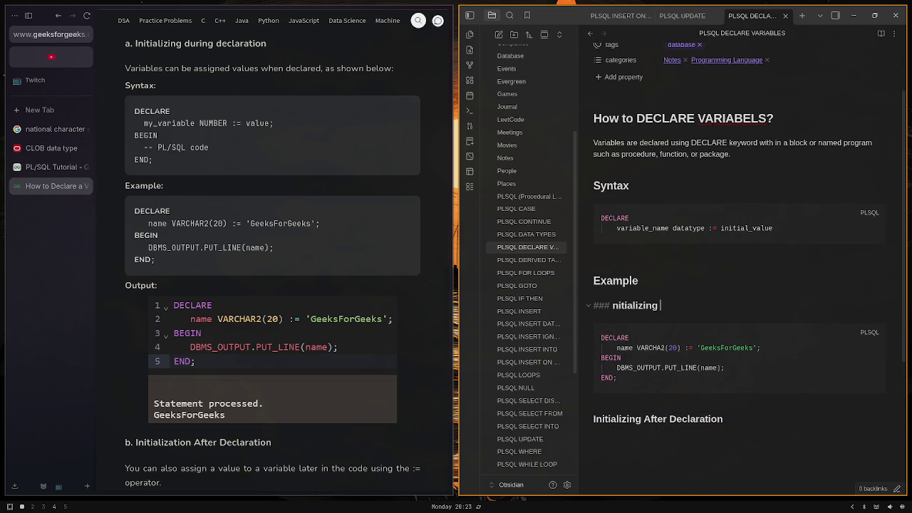
pyautogui.write('VARIABLE')
pyautogui.press('BackSpace')
pyautogui.press('BackSpace')
pyautogui.press('BackSpace')
pyautogui.press('BackSpace')
pyautogui.press('BackSpace')
pyautogui.press('BackSpace')
pyautogui.press('BackSpace')
pyautogui.write('Va')
pyautogui.write('riable')
pyautogui.write('I')
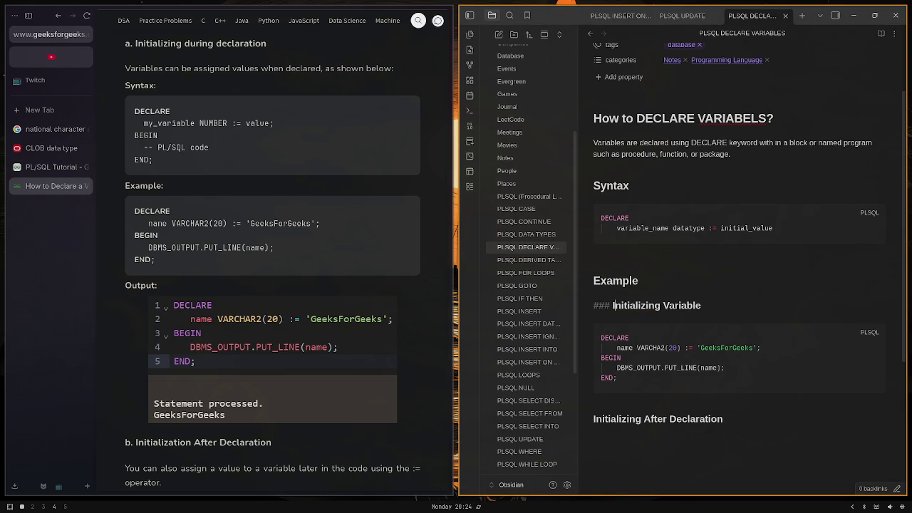
pyautogui.click(610, 328)
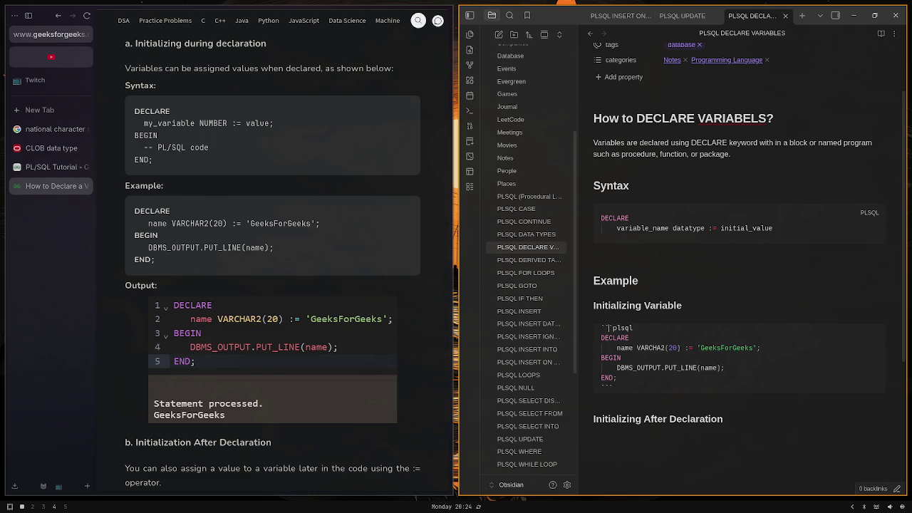
pyautogui.press('Up')
pyautogui.press('Up')
pyautogui.press('End')
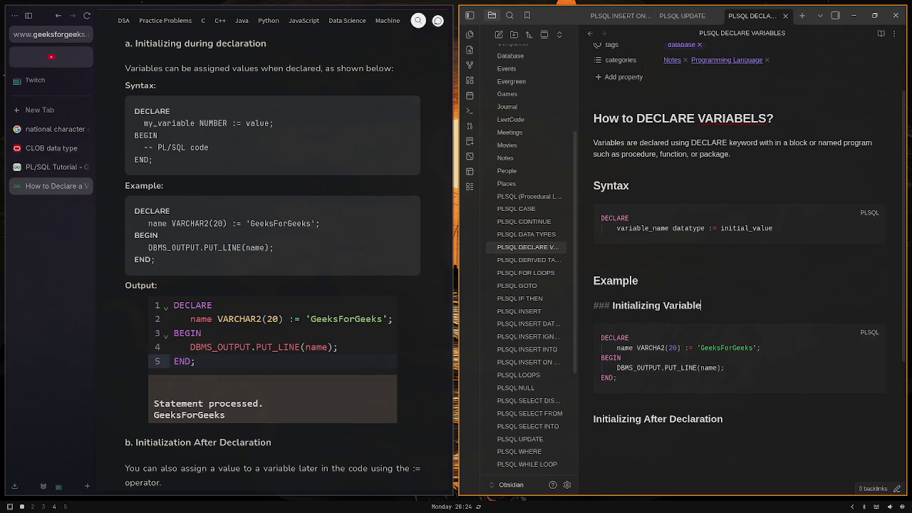
pyautogui.write(' with value')
# Open a ```plsql code block under 'Initializing After Declaration'
pyautogui.click(788, 425)
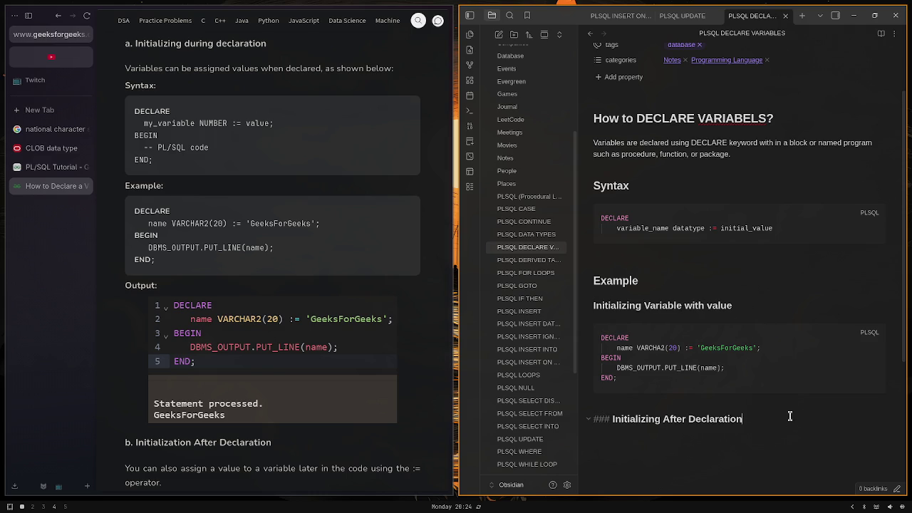
pyautogui.press('Return')
pyautogui.write('``')
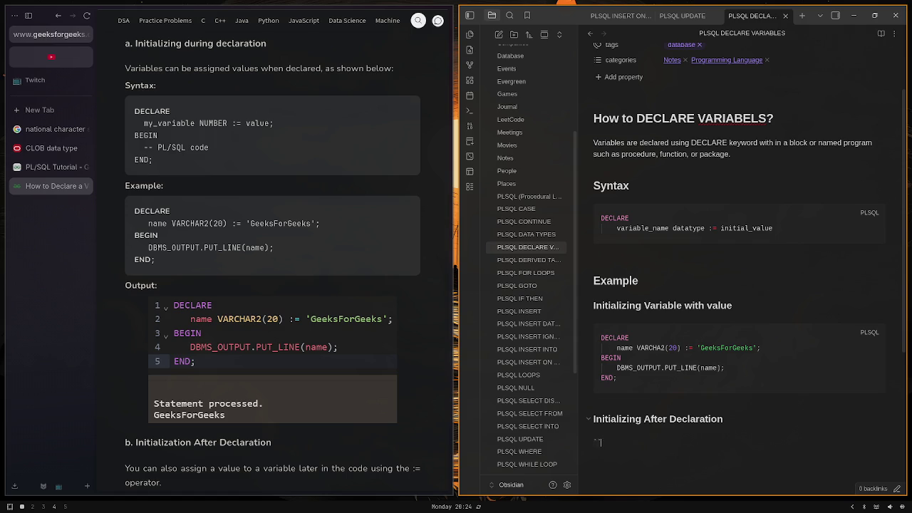
pyautogui.write('`[')
pyautogui.press('BackSpace')
pyautogui.write('pl')
pyautogui.write('sql')
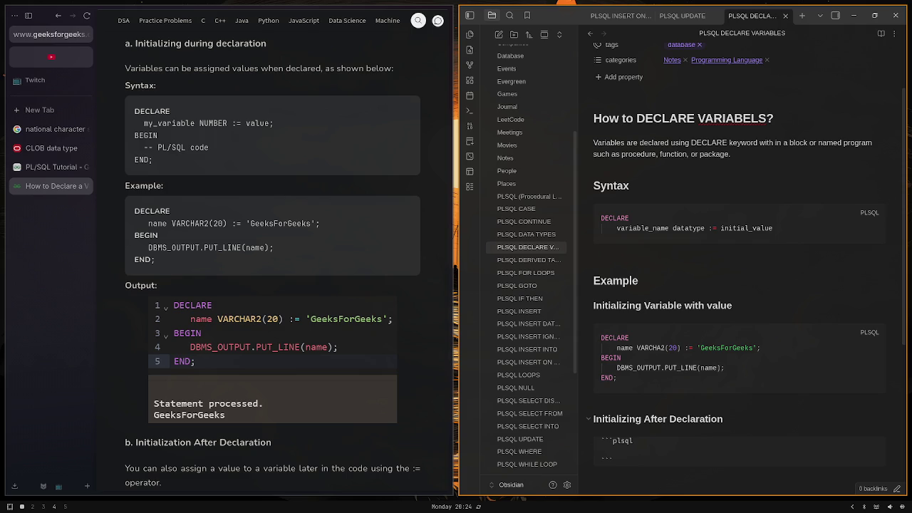
# Lay out the DECLARE, BEGIN and END; skeleton in the Initializing After Declaration block
pyautogui.scroll(-2, 421, 230)
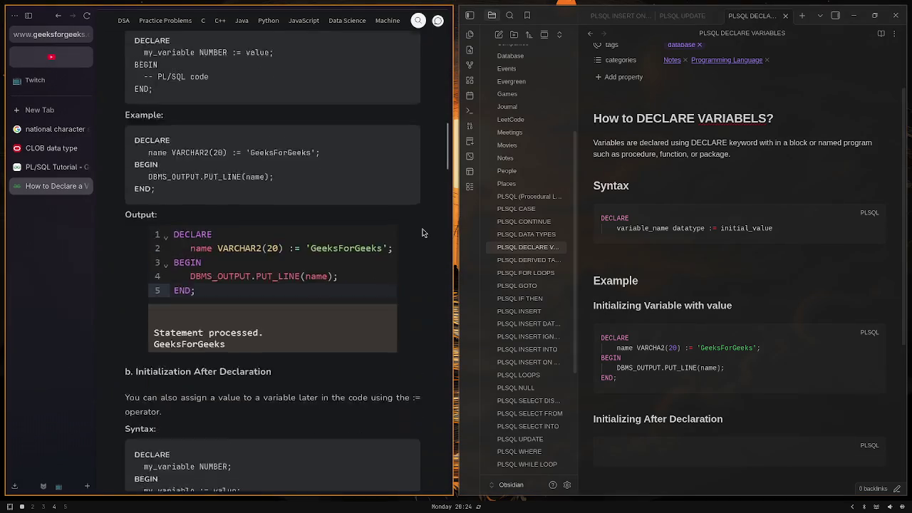
pyautogui.scroll(-3, 415, 234)
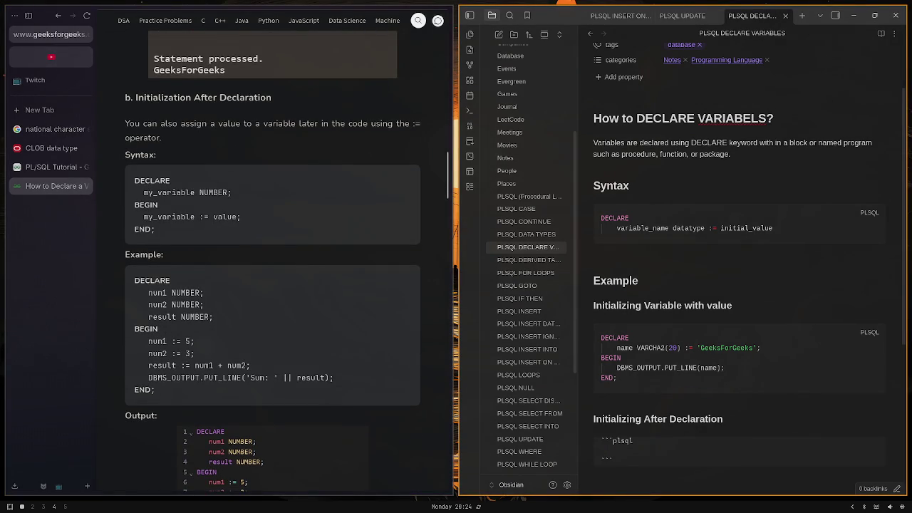
pyautogui.write('DEC')
pyautogui.write('LARE')
pyautogui.press('BackSpace')
pyautogui.press('BackSpace')
pyautogui.press('BackSpace')
pyautogui.press('BackSpace')
pyautogui.write('LARE  ')
pyautogui.write('BEGIN')
pyautogui.press('Return')
pyautogui.press('Return')
pyautogui.write('END;')
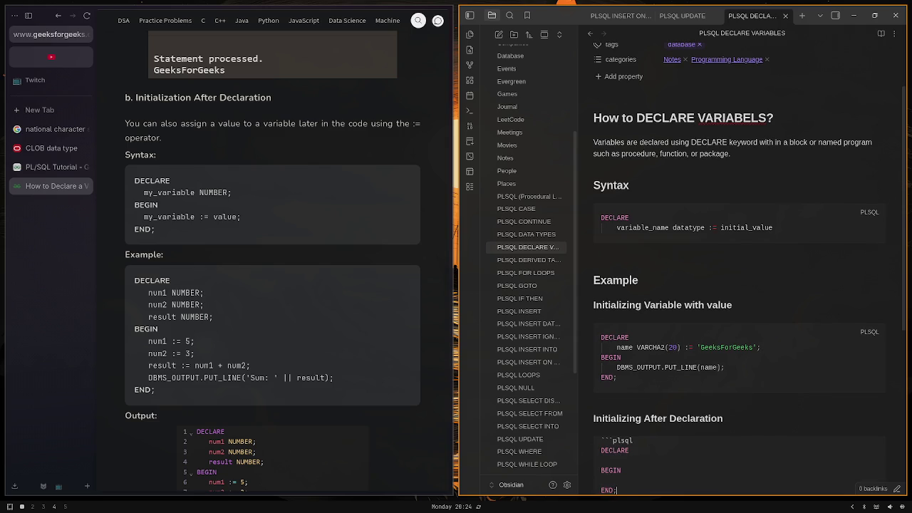
pyautogui.press('Tab')
pyautogui.hotkey('shift', 'Tab')
# Declare num1, num2 and result as NUMBER variables under DECLARE
pyautogui.write('nu')
pyautogui.press('BackSpace')
pyautogui.press('BackSpace')
pyautogui.write('num')
pyautogui.write('m1 NUM')
pyautogui.write('BER;')
pyautogui.press('Return')
pyautogui.write('num')
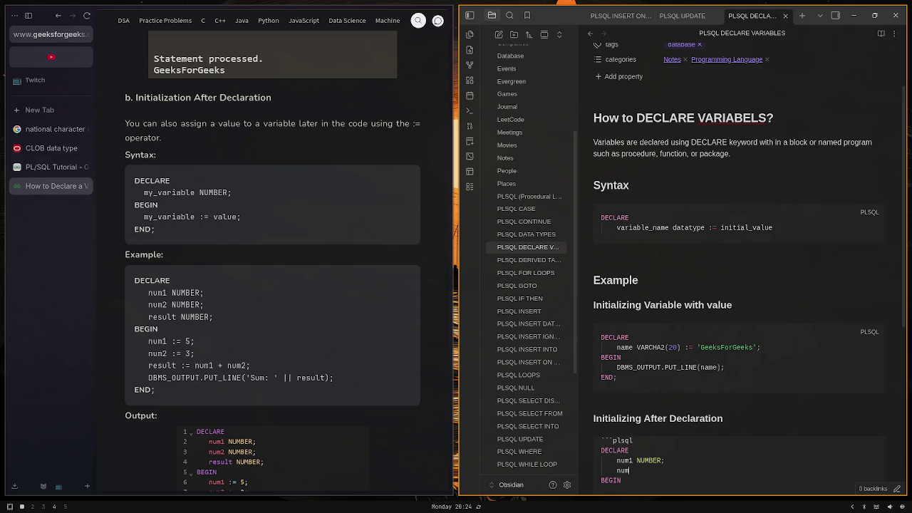
pyautogui.write('2 NUMBER;')
pyautogui.press('Return')
pyautogui.write('resu')
pyautogui.write('ltNUMBE')
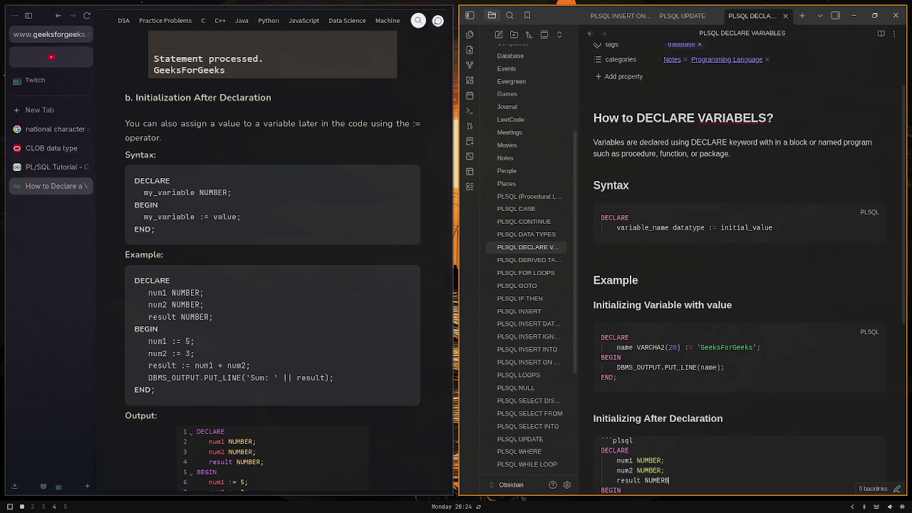
pyautogui.write('R')
pyautogui.press('BackSpace')
pyautogui.press('BackSpace')
pyautogui.press('BackSpace')
pyautogui.write('BER;')
pyautogui.press('Return')
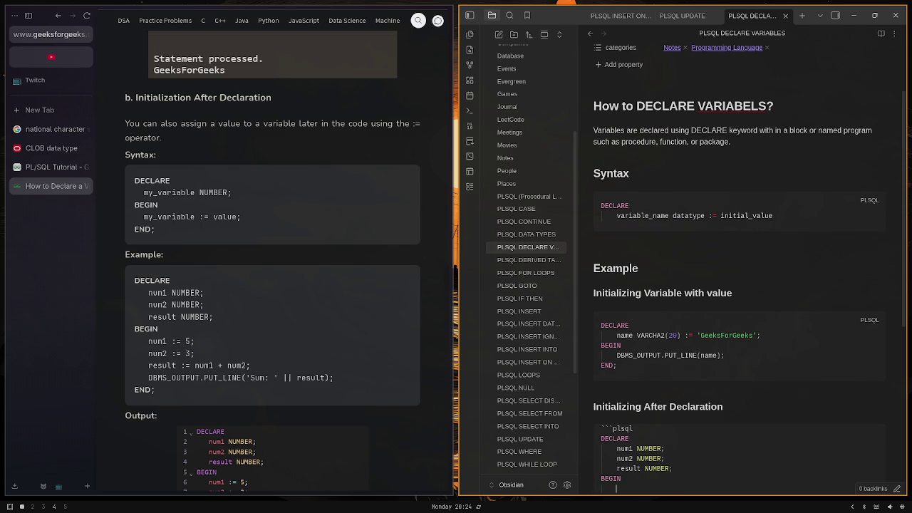
# Assign num1 := 5 and num2 := 3, compute result, and print 'Sum: ' || result
pyautogui.write('num1 ')
pyautogui.write(':')
pyautogui.write('= 5')
pyautogui.write(';')
pyautogui.press('Return')
pyautogui.write('num2 ')
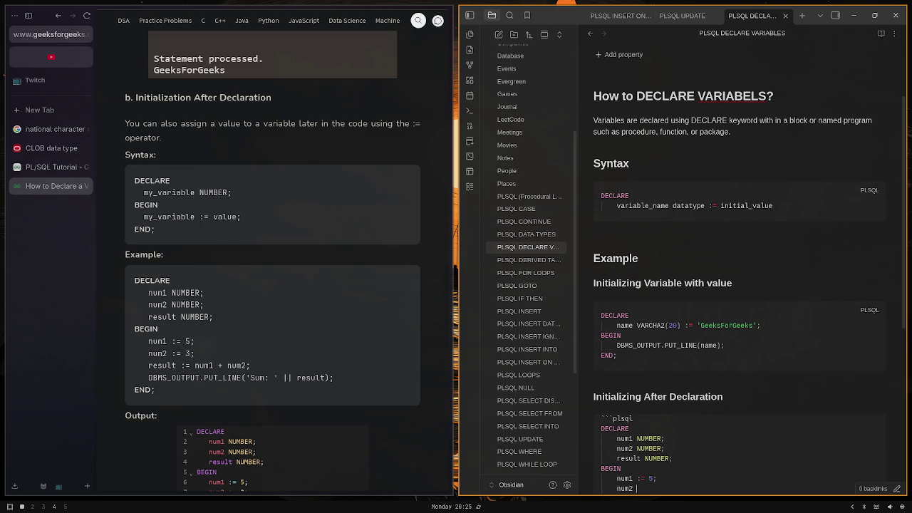
pyautogui.write(':= 3')
pyautogui.write(';')
pyautogui.press('Return')
pyautogui.write('result')
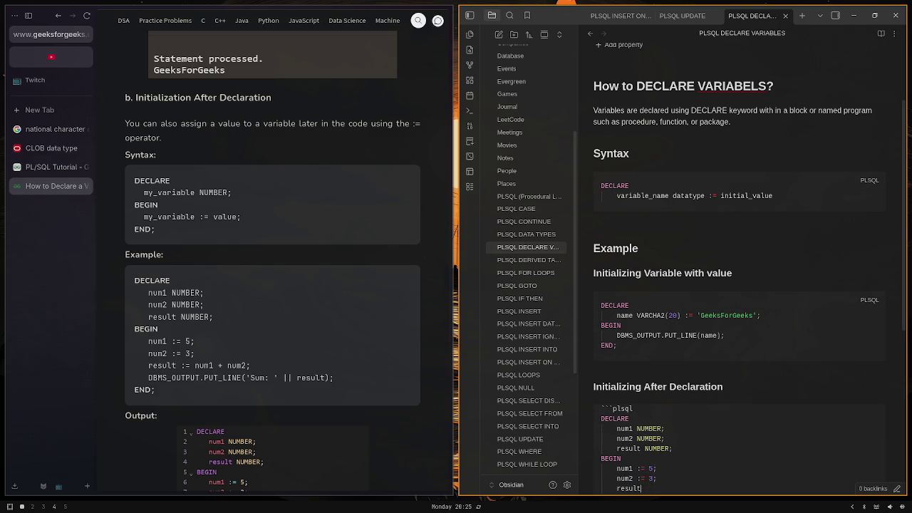
pyautogui.write(' = num1 ')
pyautogui.write('+ num2')
pyautogui.press('Return')
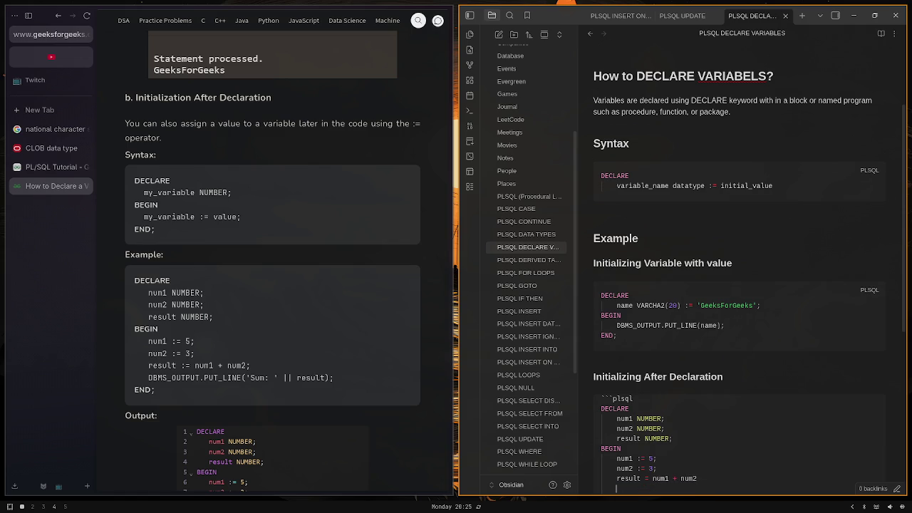
pyautogui.write('DBMS')
pyautogui.write('_OUTPUT.PUT')
pyautogui.write('_LINE')
pyautogui.write("('sum")
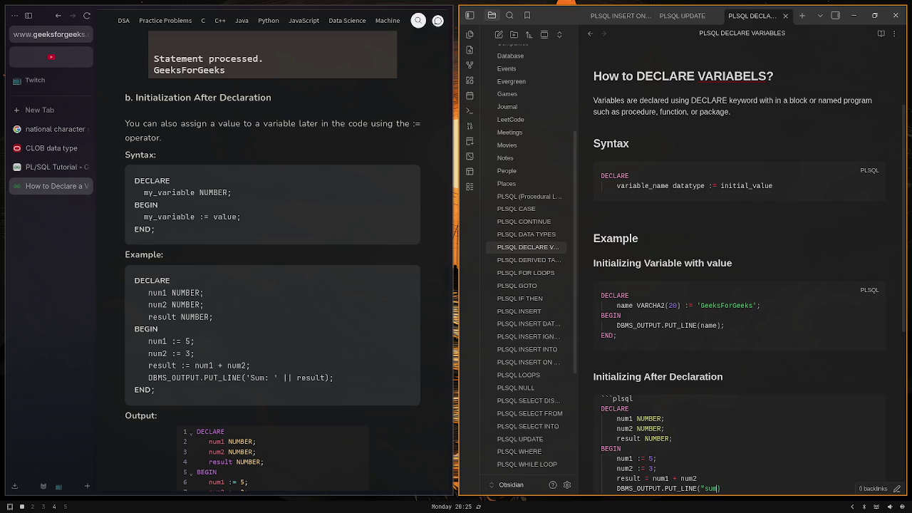
pyautogui.write('S')
pyautogui.write("um: ' ")
pyautogui.write('||| r')
pyautogui.write('esult')
pyautogui.scroll(-1, 775, 124)
pyautogui.scroll(-3, 775, 124)
pyautogui.click(803, 204)
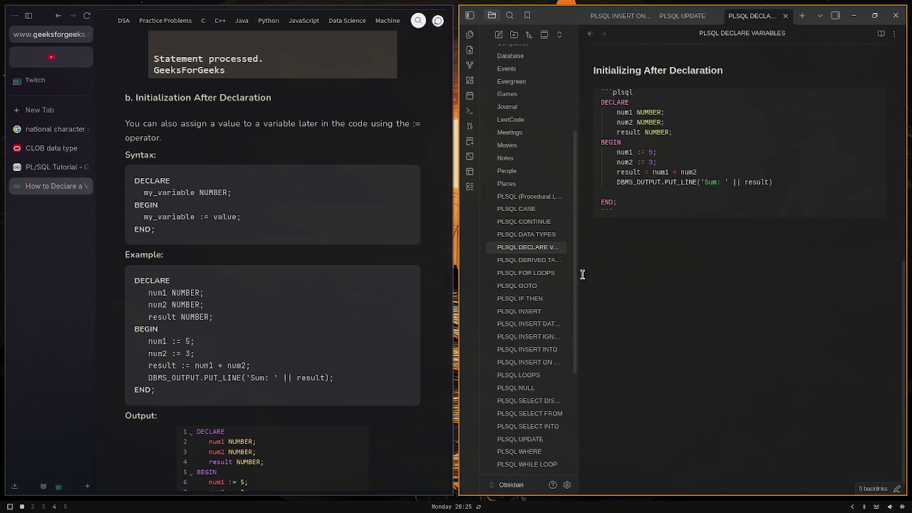
pyautogui.click(274, 403)
pyautogui.scroll(-3, 273, 403)
# Close the previous code fence and add a '### Variable Scope' heading
pyautogui.scroll(-2, 274, 403)
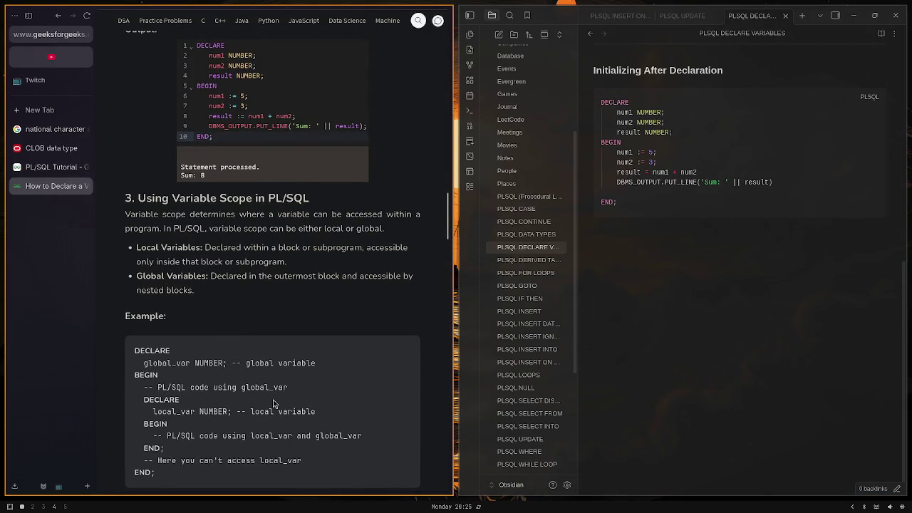
pyautogui.scroll(-3, 274, 403)
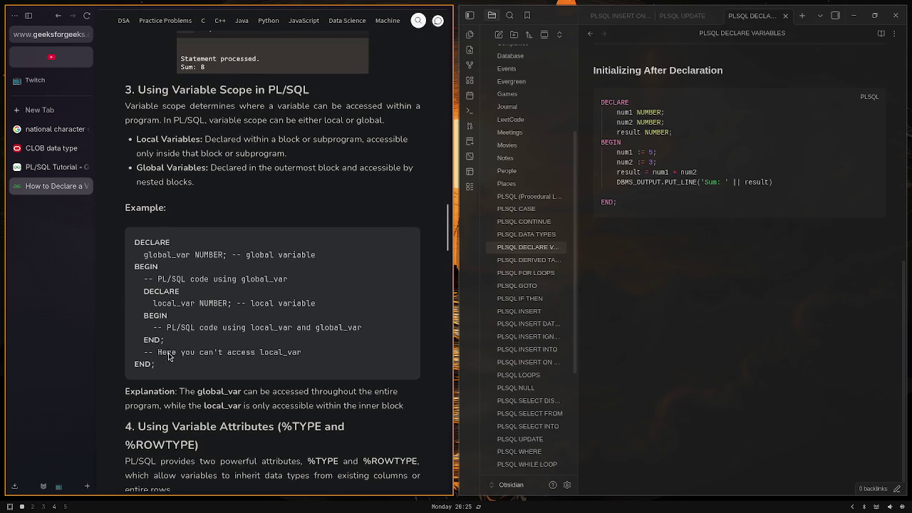
pyautogui.click(701, 290)
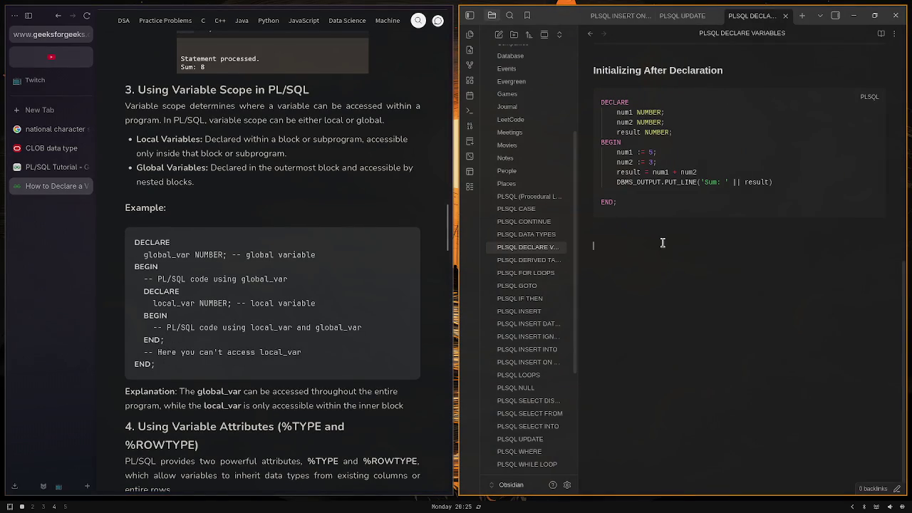
pyautogui.press('BackSpace')
pyautogui.press('BackSpace')
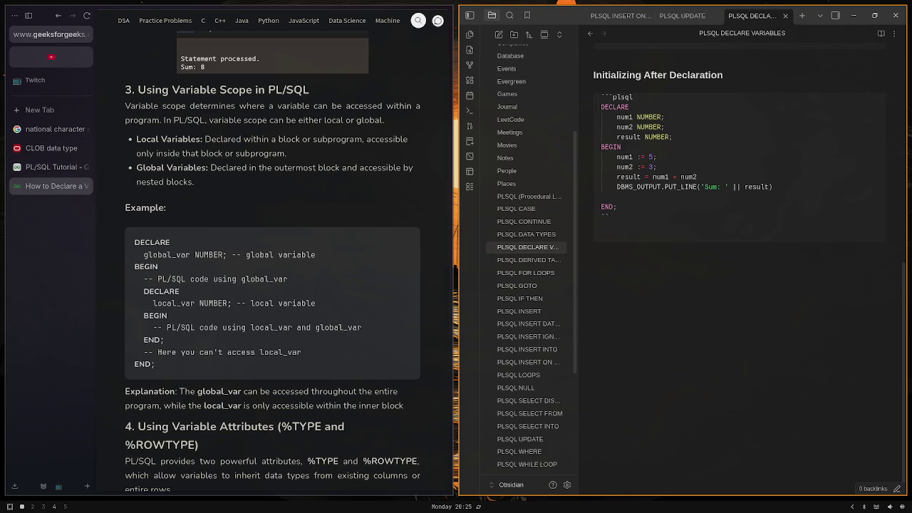
pyautogui.write('`')
pyautogui.press('Return')
pyautogui.press('BackSpace')
pyautogui.press('BackSpace')
pyautogui.write('#')
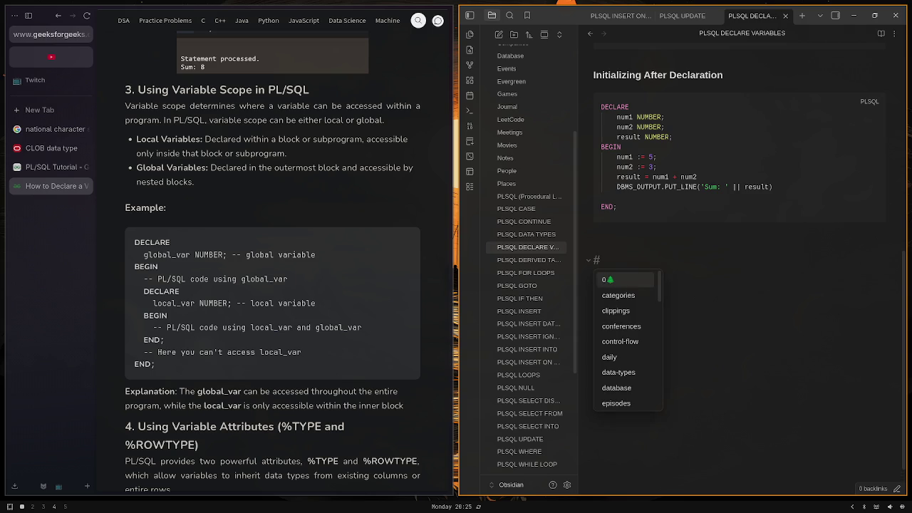
pyautogui.write('## ')
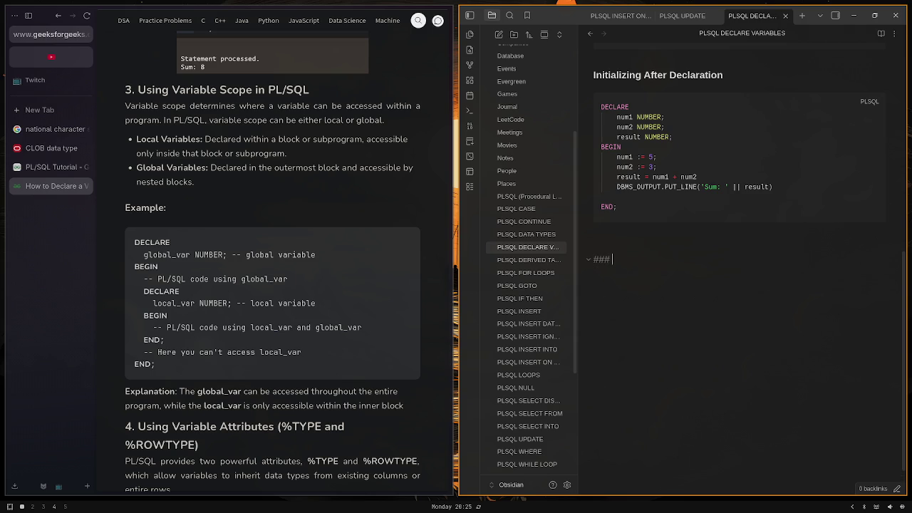
pyautogui.write('D')
pyautogui.press('BackSpace')
pyautogui.write('Vari')
pyautogui.write('able Scope')
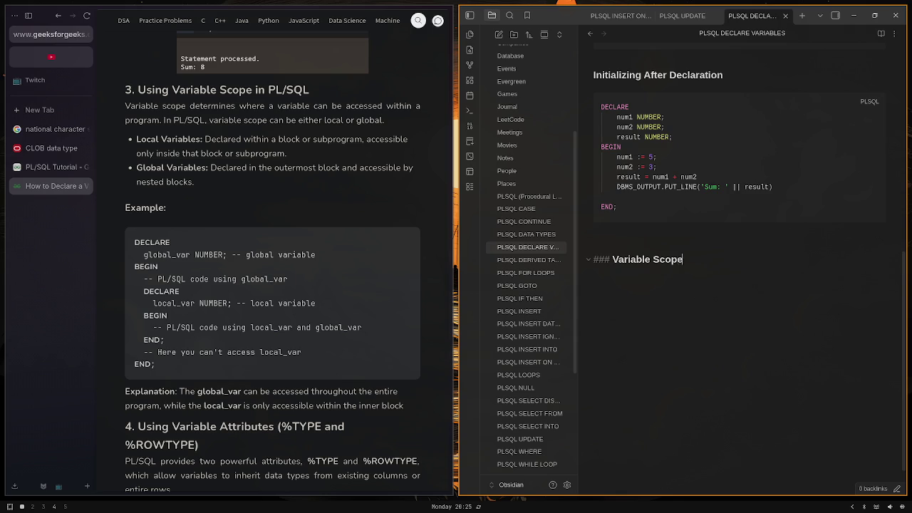
pyautogui.press('Return')
# Write a plsql block with an outer DECLARE–BEGIN–END; enclosing an indented inner DECLARE–BEGIN–END;
pyautogui.write('```')
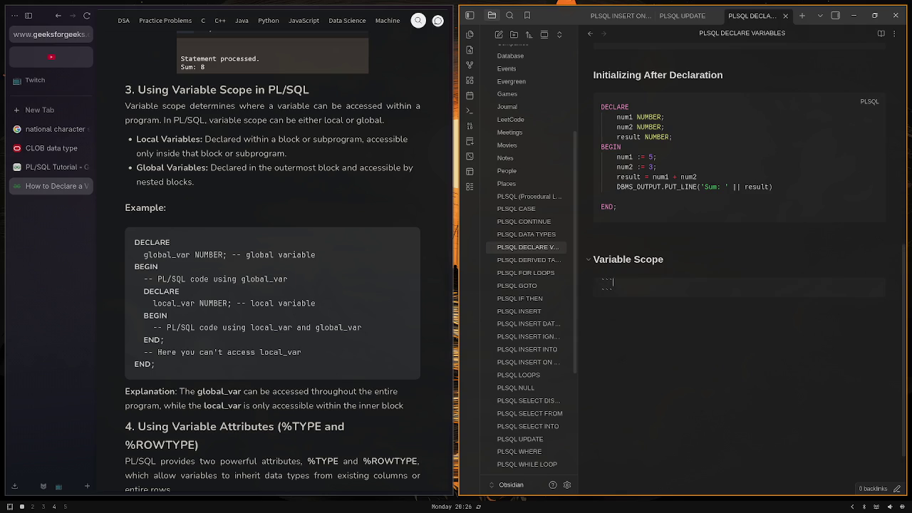
pyautogui.write('plsql ')
pyautogui.write('DECLARE')
pyautogui.press('Return')
pyautogui.write('BEGING')
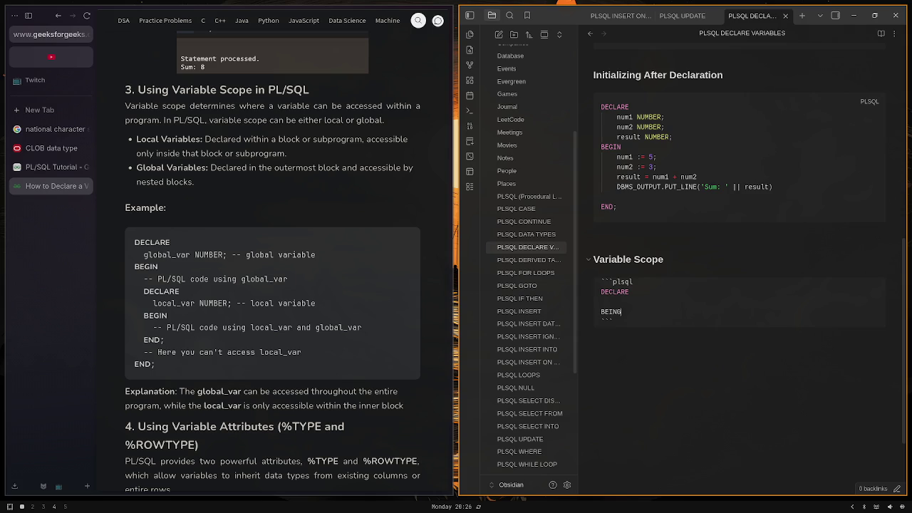
pyautogui.press('BackSpace')
pyautogui.press('BackSpace')
pyautogui.press('BackSpace')
pyautogui.write('EGIN')
pyautogui.press('Return')
pyautogui.press('Tab')
pyautogui.write('DECLARE  ')
pyautogui.write('BEGIN')
pyautogui.press('Return')
pyautogui.press('Return')
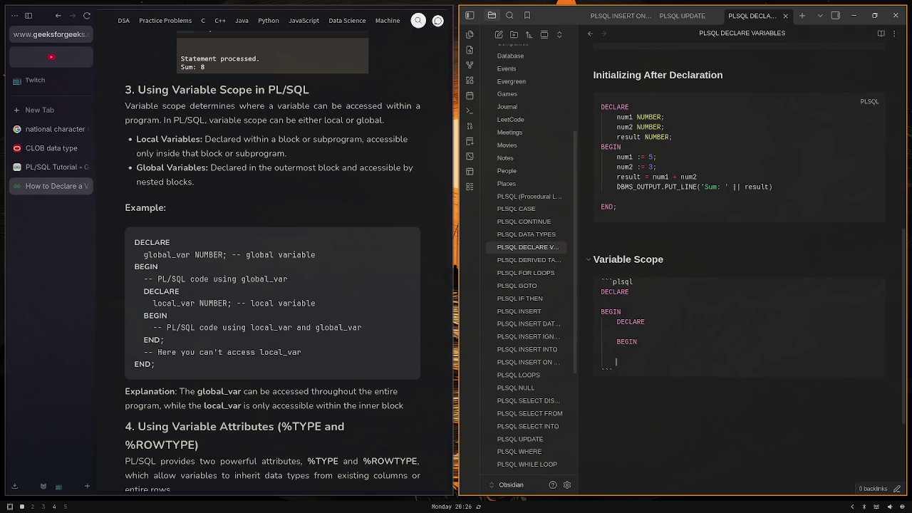
pyautogui.write('END;')
pyautogui.press('Return')
pyautogui.write('END;')
pyautogui.scroll(-3, 679, 291)
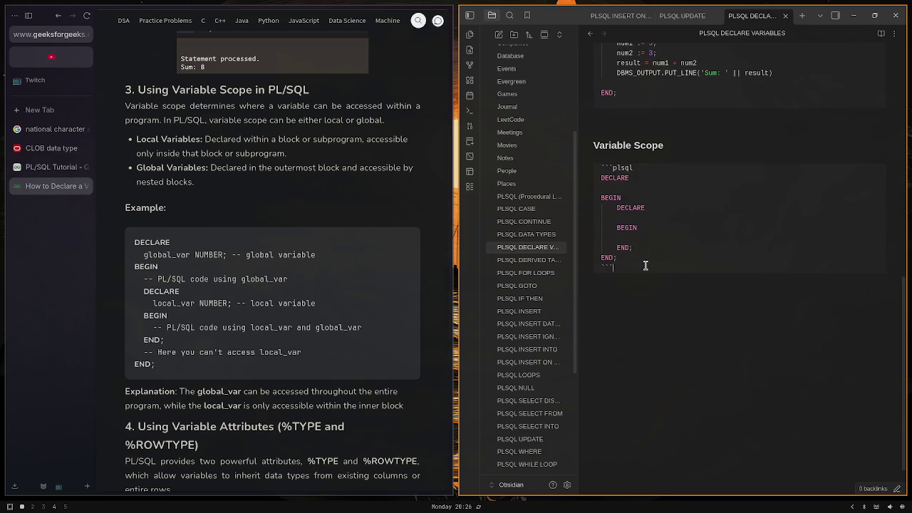
# Comment the outer declarations '-- Gloabl scope' and the inner ones '-- Ony within this block'
pyautogui.click(652, 220)
pyautogui.press('Up')
pyautogui.press('Up')
pyautogui.press('Up')
pyautogui.write('-- ')
pyautogui.write('Gloabl')
pyautogui.write(' scope')
pyautogui.click(677, 225)
pyautogui.press('Up')
pyautogui.write('-- ')
pyautogui.write('On')
pyautogui.write('y withi')
pyautogui.write('n this bl')
pyautogui.write('ock xf')
pyautogui.press('BackSpace')
pyautogui.press('BackSpace')
pyautogui.press('BackSpace')
pyautogui.click(368, 414)
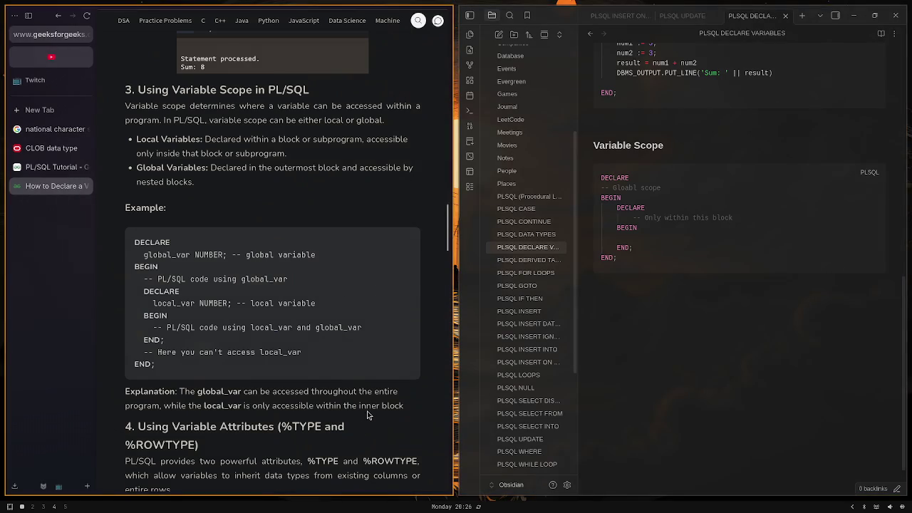
pyautogui.scroll(-2, 367, 414)
# Add a '### VARIABLE Attributes' heading below the Variable Scope block
pyautogui.click(656, 126)
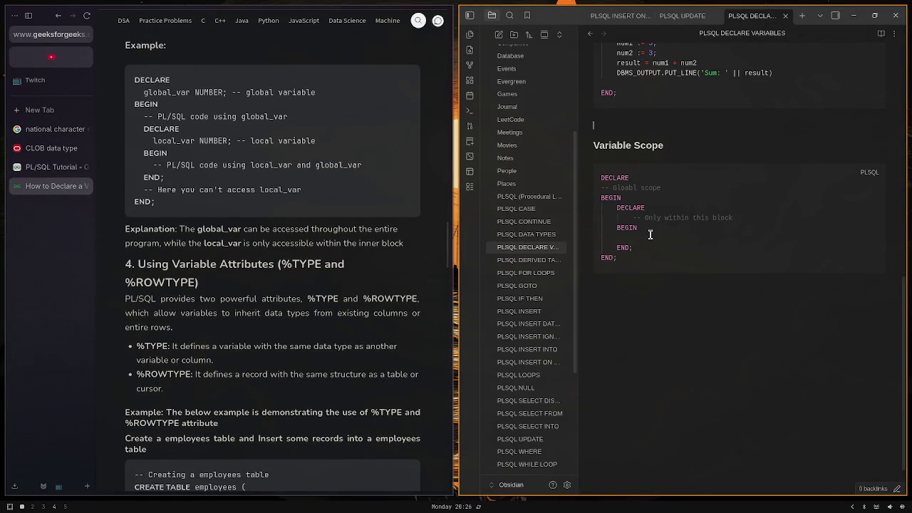
pyautogui.click(651, 325)
pyautogui.write('###')
pyautogui.write('VARIABLE ')
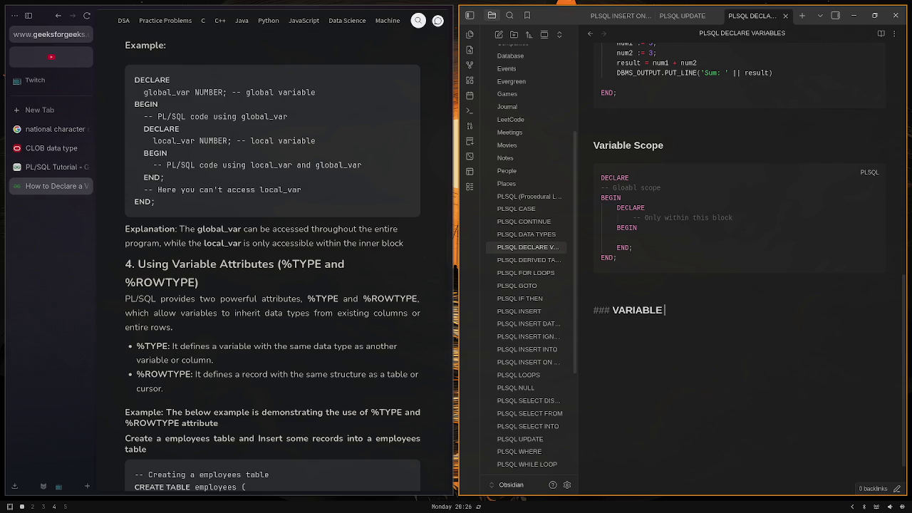
pyautogui.write('Attribut')
pyautogui.write('es')
pyautogui.press('Return')
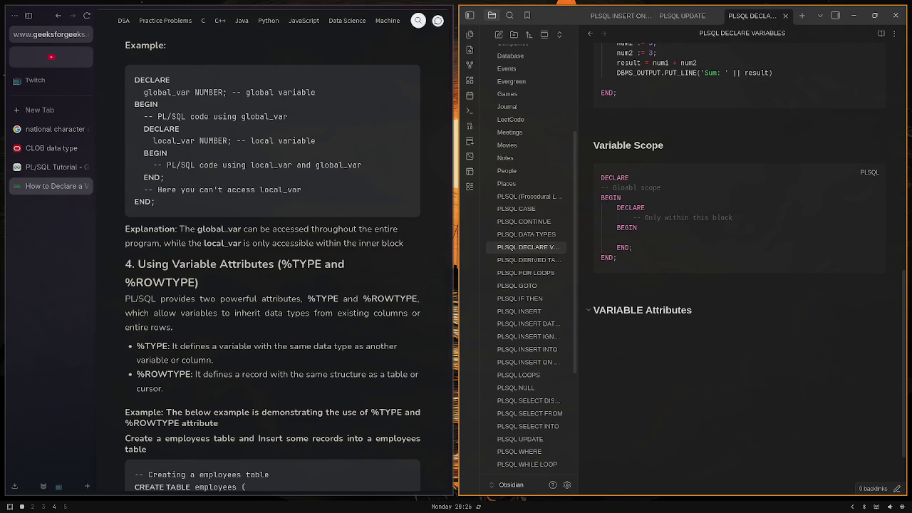
# Write the %TYPE definition (same data type as another variable/column) and the %ROWTYPE record definition
pyautogui.write('$')
pyautogui.press('BackSpace')
pyautogui.write('%TY')
pyautogui.press('BackSpace')
pyautogui.press('BackSpace')
pyautogui.write('TYPE:')
pyautogui.write(' Defin')
pyautogui.write('es a variable ')
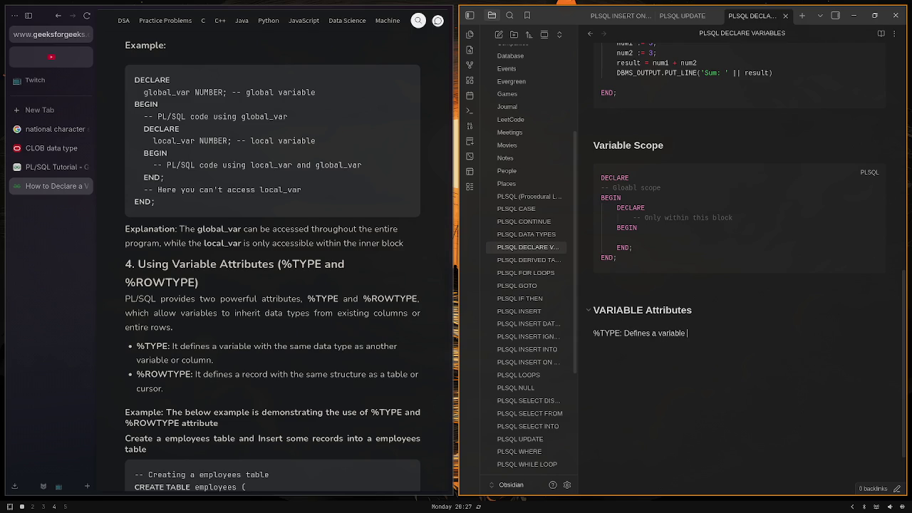
pyautogui.write('with the ')
pyautogui.write('same data type ')
pyautogui.write('as ')
pyautogui.write('ano')
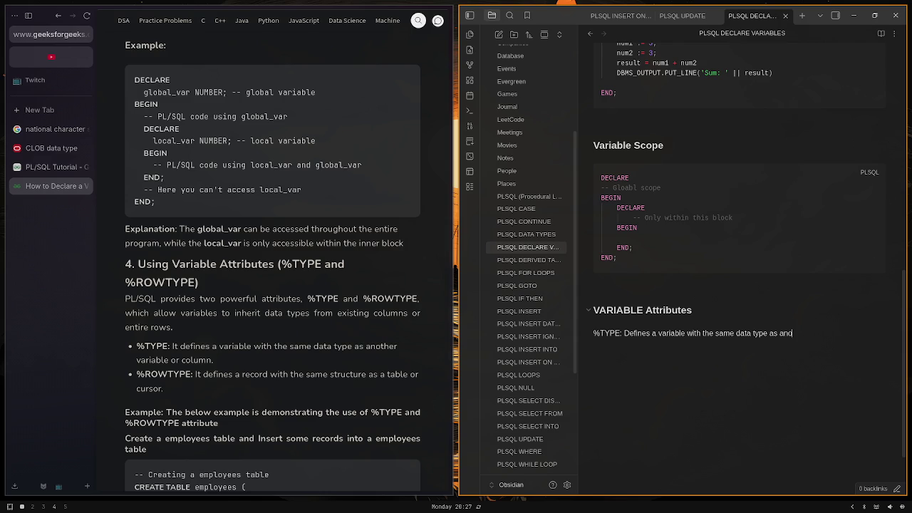
pyautogui.write('ther variable')
pyautogui.write(' column')
pyautogui.press('Return')
pyautogui.press('Return')
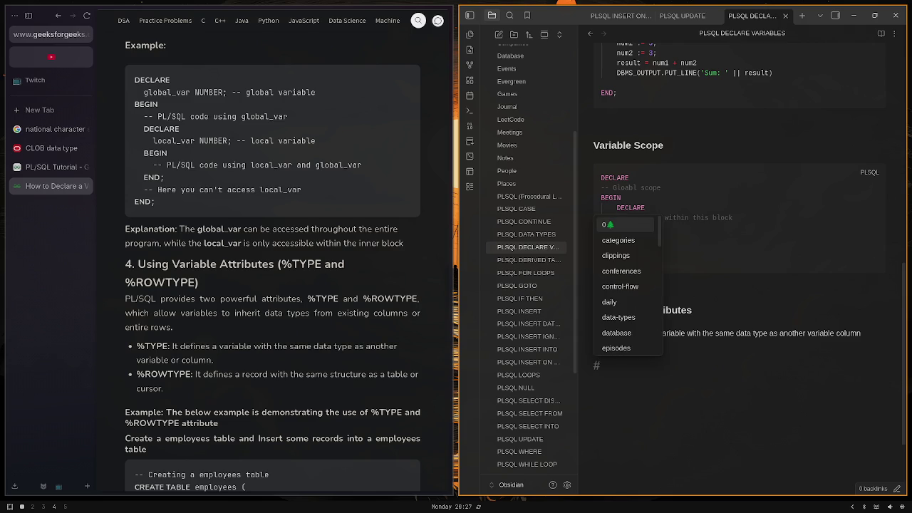
pyautogui.write('%')
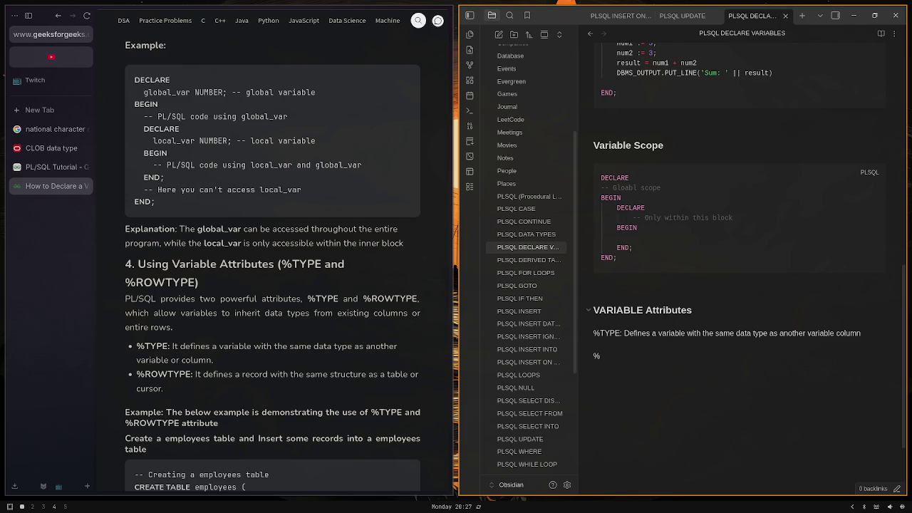
pyautogui.write('ROWTYPE')
pyautogui.write(': Defines ')
pyautogui.write('a reco')
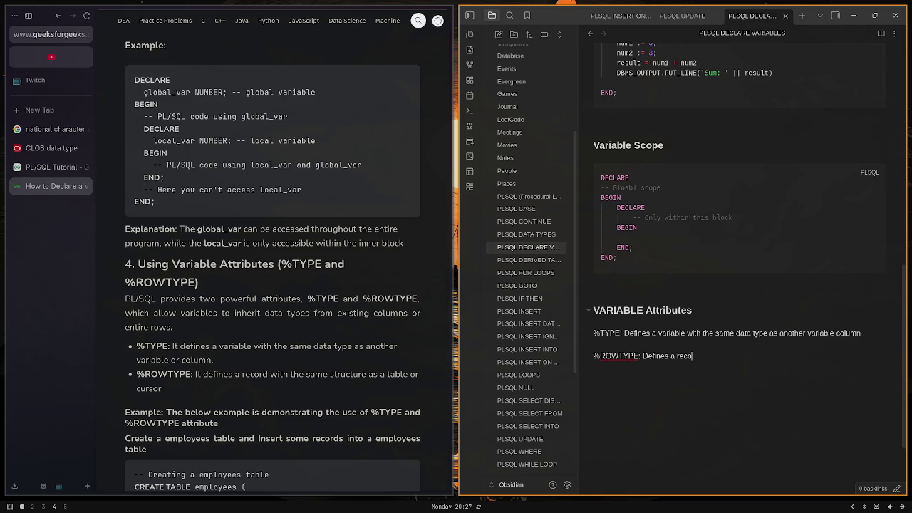
pyautogui.write('rd')
pyautogui.write(' with the sma')
pyautogui.write('me structur')
pyautogui.write('e as a table ')
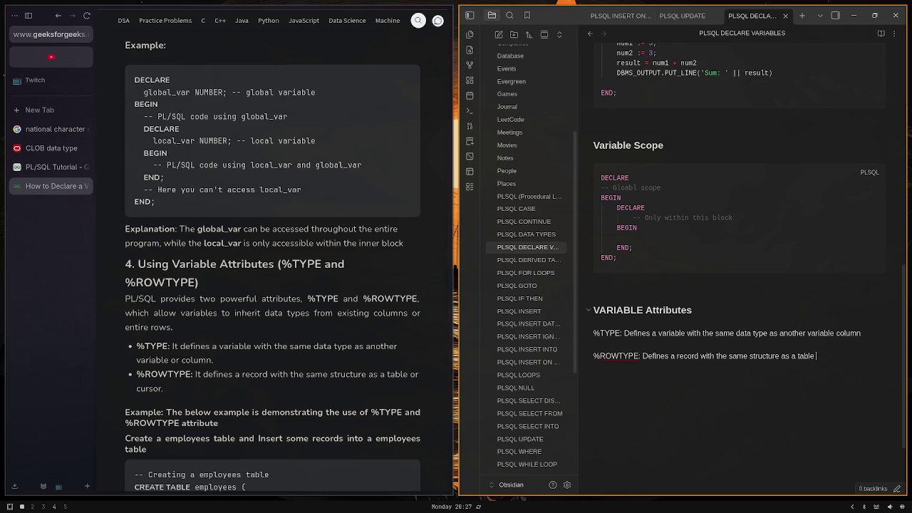
pyautogui.write('or cursor')
pyautogui.write('.')
# Add a '#### %TYPE' subheading and open a plsql code fence beneath it
pyautogui.scroll(-1, 384, 205)
pyautogui.scroll(-3, 385, 205)
pyautogui.scroll(-2, 385, 205)
pyautogui.scroll(-1, 385, 206)
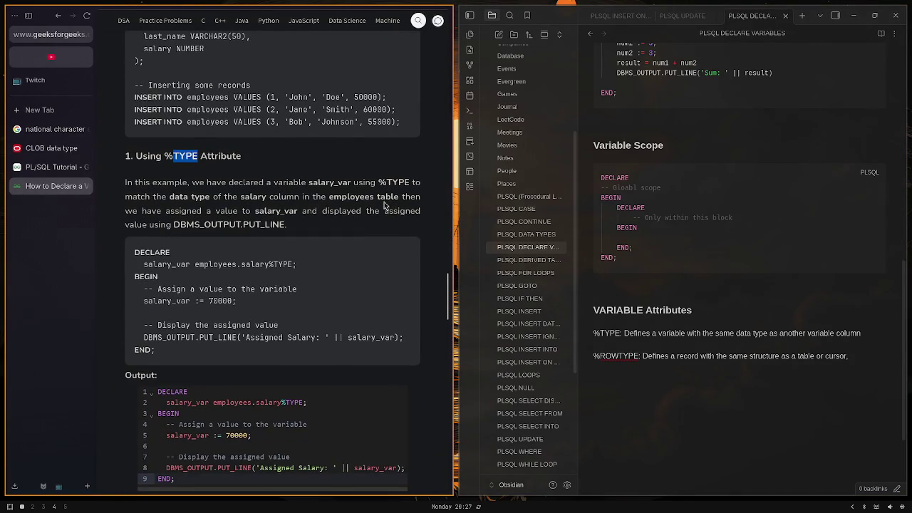
pyautogui.click(385, 206)
pyautogui.click(637, 408)
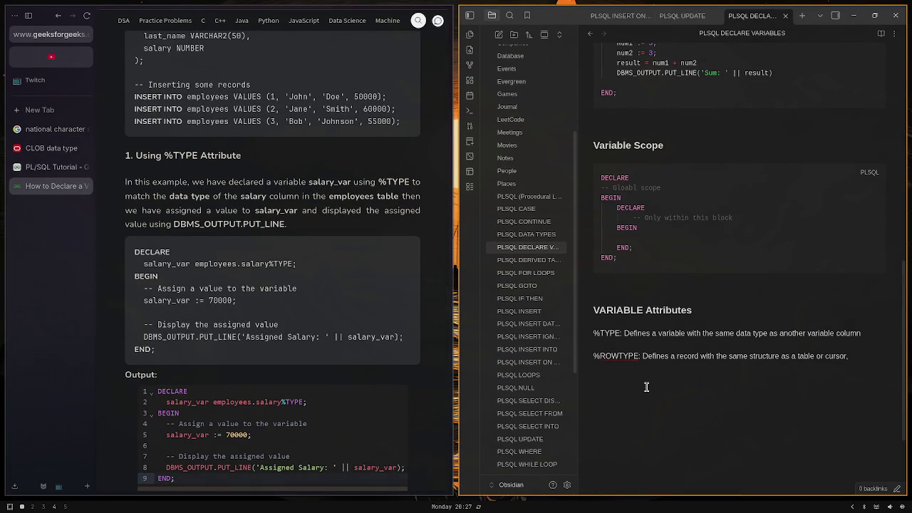
pyautogui.write('#### ')
pyautogui.write('%')
pyautogui.write('Type')
pyautogui.press('BackSpace')
pyautogui.press('BackSpace')
pyautogui.press('BackSpace')
pyautogui.write('YPE')
pyautogui.press('Return')
pyautogui.write('```')
pyautogui.press('BackSpace')
pyautogui.press('BackSpace')
pyautogui.press('BackSpace')
pyautogui.write('```')
pyautogui.write('plsql')
pyautogui.press('Return')
# Declare salary_var as employees.salary%TYPE and start the BEGIN section
pyautogui.write('BE')
pyautogui.write('GIN')
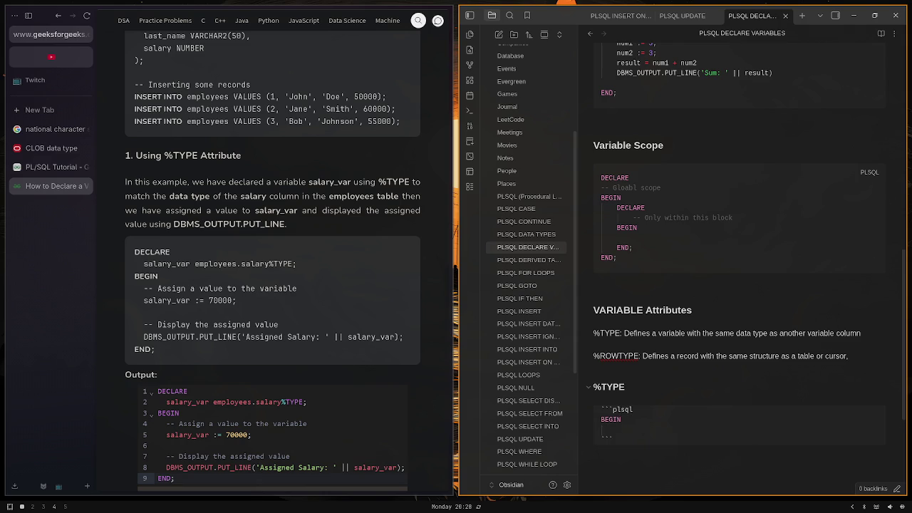
pyautogui.press('Tab')
pyautogui.write('sarala')
pyautogui.press('BackSpace')
pyautogui.press('BackSpace')
pyautogui.press('BackSpace')
pyautogui.write('rlary')
pyautogui.press('BackSpace')
pyautogui.press('BackSpace')
pyautogui.press('BackSpace')
pyautogui.write('lray')
pyautogui.press('BackSpace')
pyautogui.press('BackSpace')
pyautogui.press('BackSpace')
pyautogui.write('ary_')
pyautogui.write('var ')
pyautogui.write('employee')
pyautogui.write('s')
pyautogui.write('.sla')
pyautogui.write('lar')
pyautogui.press('BackSpace')
pyautogui.press('BackSpace')
pyautogui.press('BackSpace')
pyautogui.press('BackSpace')
pyautogui.press('BackSpace')
pyautogui.write('al')
pyautogui.write('ary')
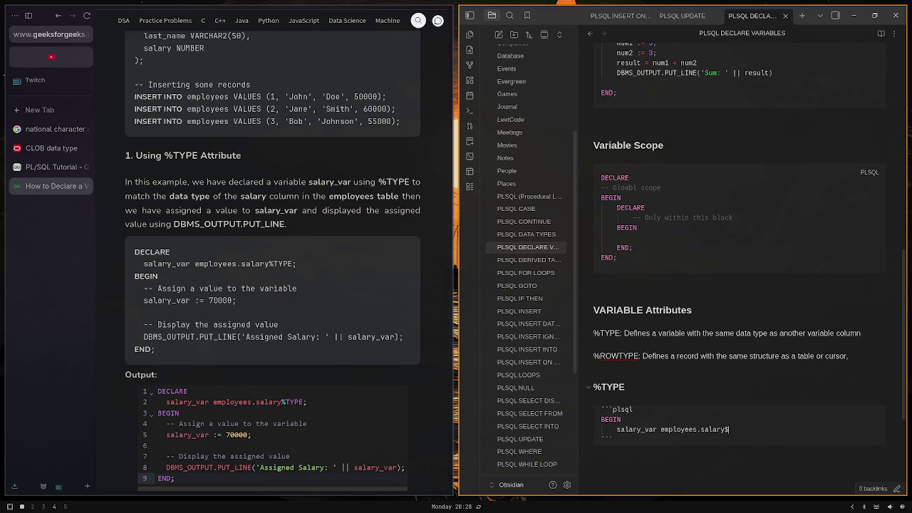
pyautogui.write('%')
pyautogui.write('TYPE; ')
pyautogui.write('BEGIN     ')
pyautogui.write('S')
# Assign salary_var := 7000, print it with DBMS_OUTPUT.PUT_LINE and close with END;
pyautogui.press('BackSpace')
pyautogui.write('salary_')
pyautogui.write('var :')
pyautogui.write('= 7000;')
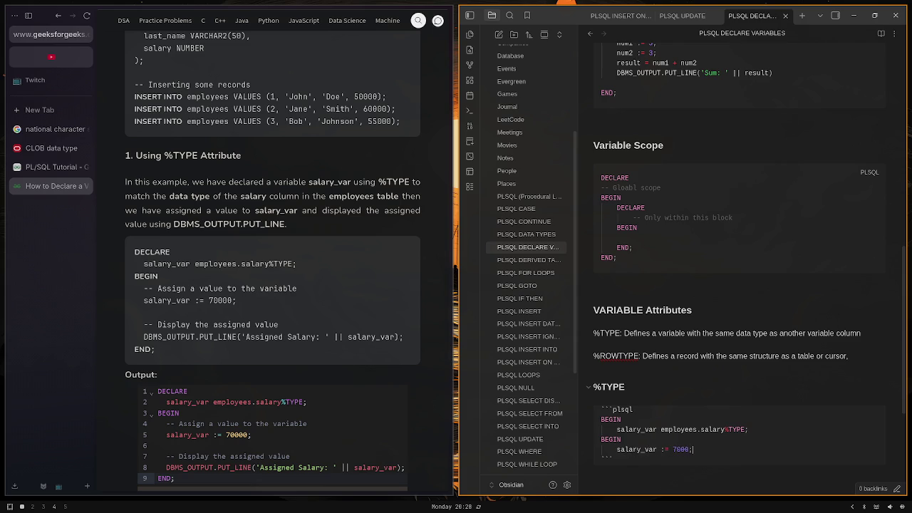
pyautogui.press('Return')
pyautogui.press('Return')
pyautogui.write('END')
pyautogui.write(';')
pyautogui.write('DBMS')
pyautogui.write('_OUTPUT.P')
pyautogui.write('UT_LINE')
pyautogui.write('(')
pyautogui.write('sa')
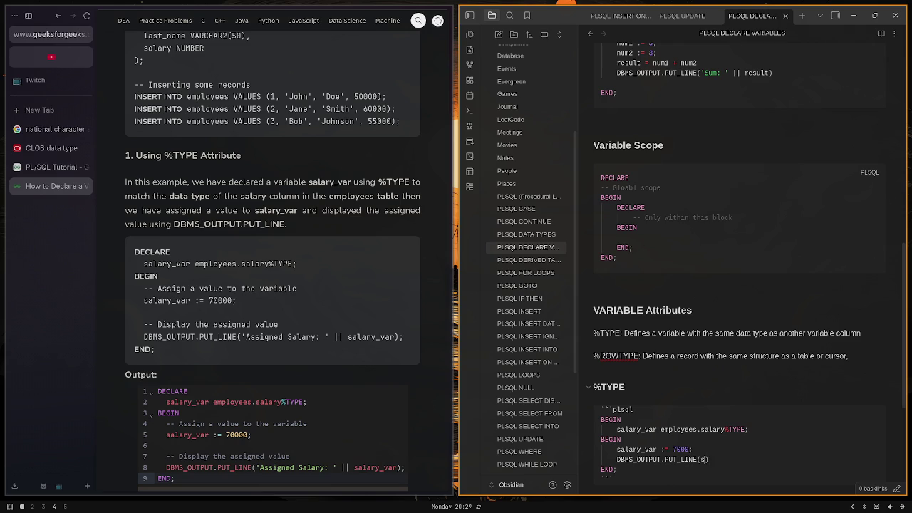
pyautogui.write('lary_var')
pyautogui.write(');')
# Add a '#### %ROWTYPE' heading below the finished %TYPE code block
pyautogui.press('Down')
pyautogui.press('Down')
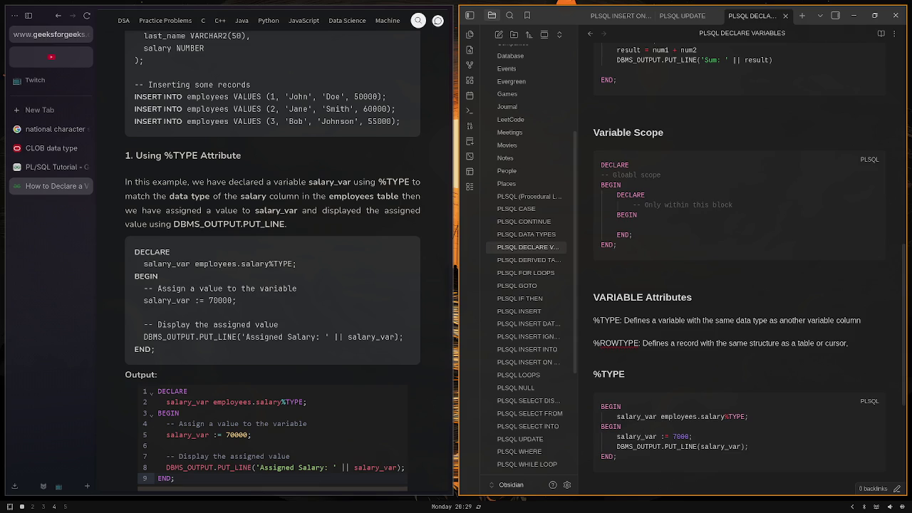
pyautogui.press('Return')
pyautogui.write('###')
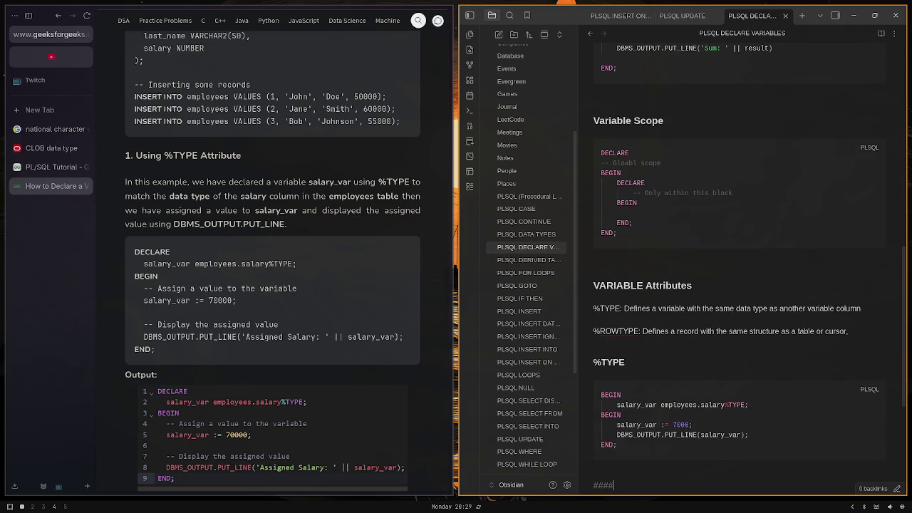
pyautogui.write('#')
pyautogui.write(' %')
pyautogui.write('ROWTYPE')
pyautogui.press('Return')
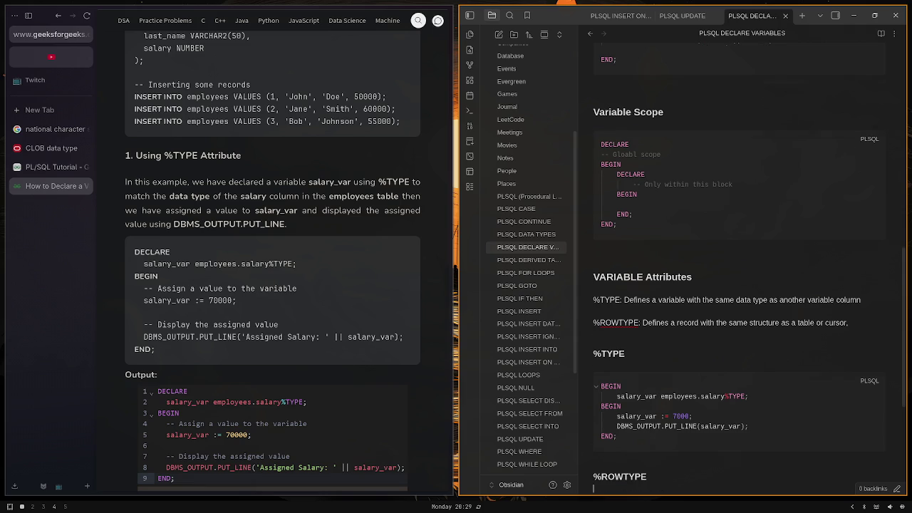
pyautogui.press('Return')
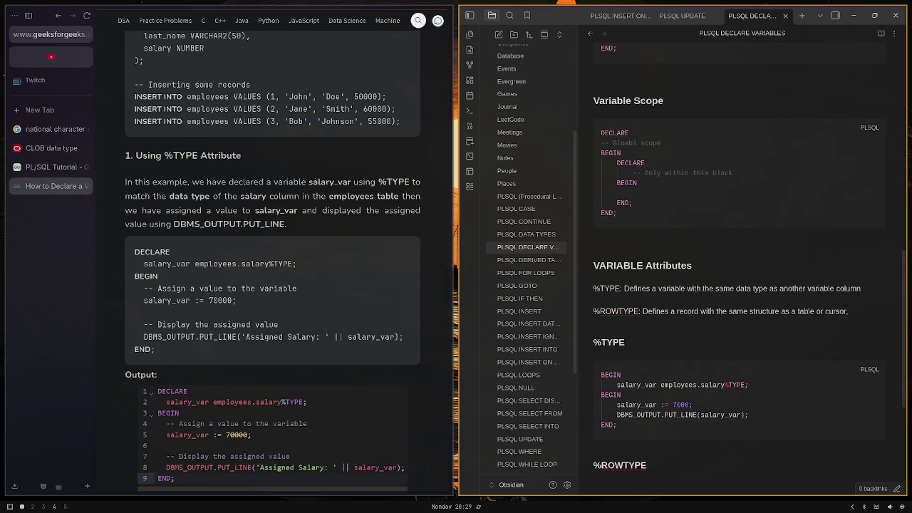
pyautogui.press('BackSpace')
pyautogui.press('Return')
# Create a plsql code block containing empty DECLARE, BEGIN and END; lines
pyautogui.write('```')
pyautogui.write('plsql')
pyautogui.press('Return')
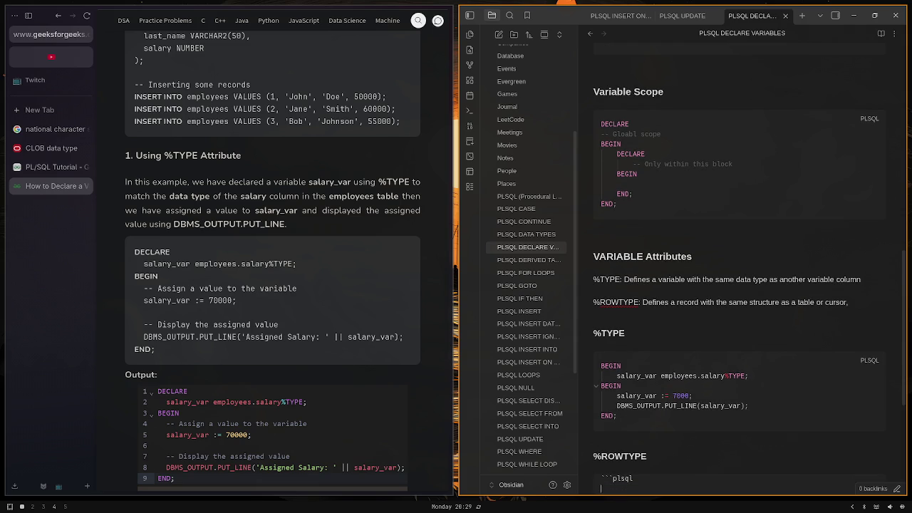
pyautogui.write('DECLA')
pyautogui.write('RE')
pyautogui.press('Return')
pyautogui.press('Return')
pyautogui.write('BEGIN')
pyautogui.press('Return')
pyautogui.press('Return')
pyautogui.write('EN')
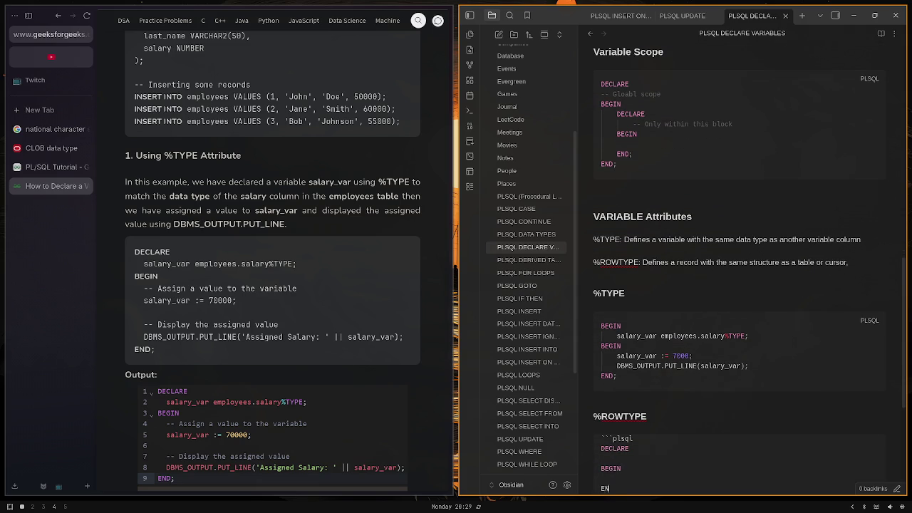
pyautogui.write("D;'")
pyautogui.press('BackSpace')
# Declare employee_record as employees%ROWTYPE under DECLARE
pyautogui.click(211, 295)
pyautogui.scroll(-5, 210, 296)
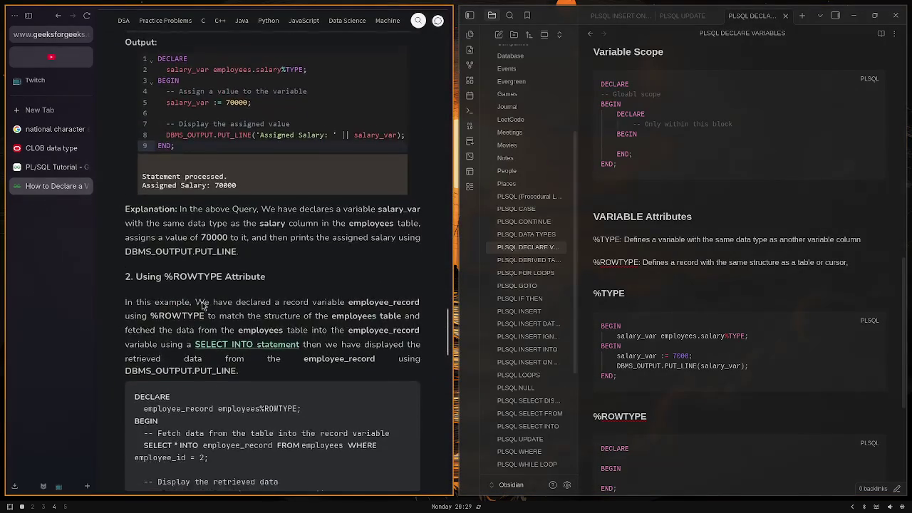
pyautogui.scroll(-3, 210, 296)
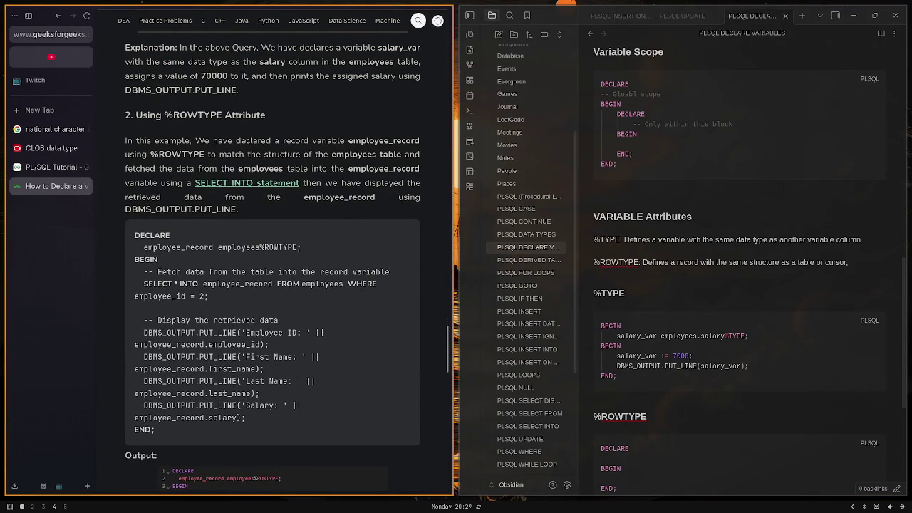
pyautogui.click(610, 486)
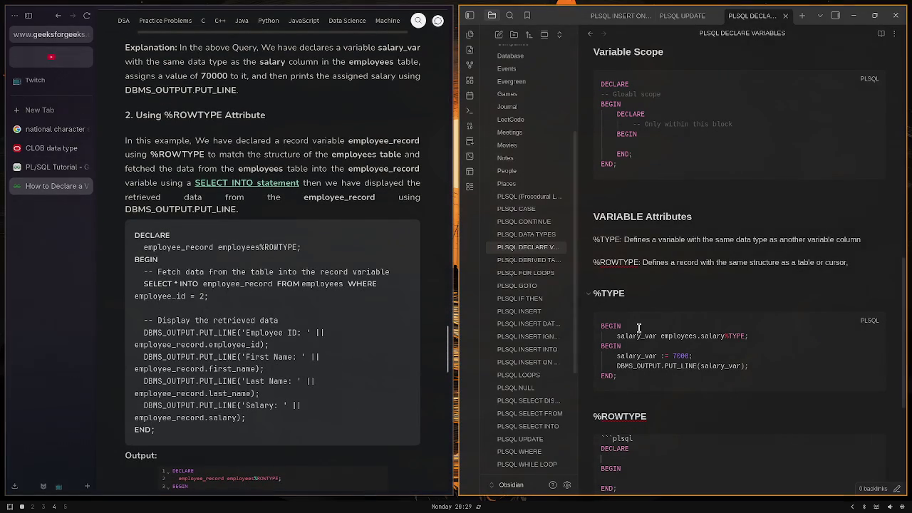
pyautogui.click(644, 457)
pyautogui.press('Tab')
pyautogui.write('emp')
pyautogui.write('loy')
pyautogui.write('ee_reco')
pyautogui.write('rd emp')
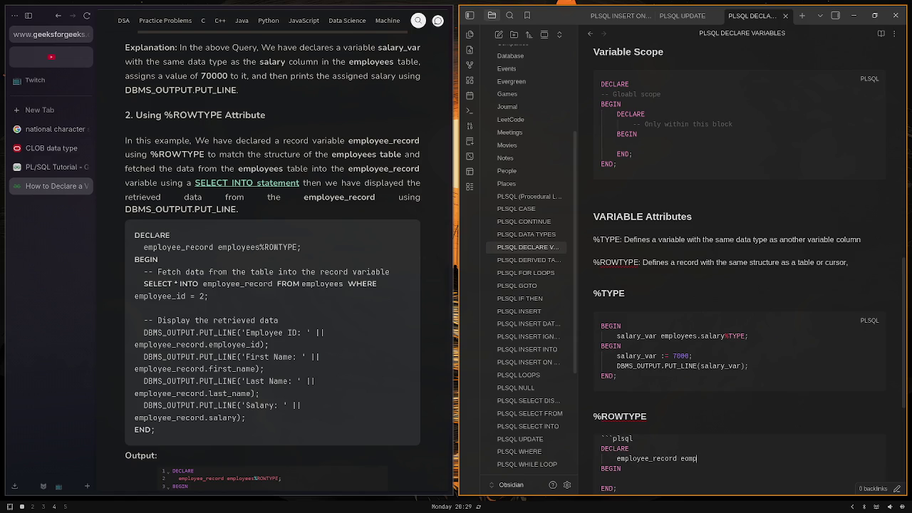
pyautogui.write('loye')
pyautogui.write('ees')
pyautogui.write('%ROW')
pyautogui.write('TYPE;')
pyautogui.press('Return')
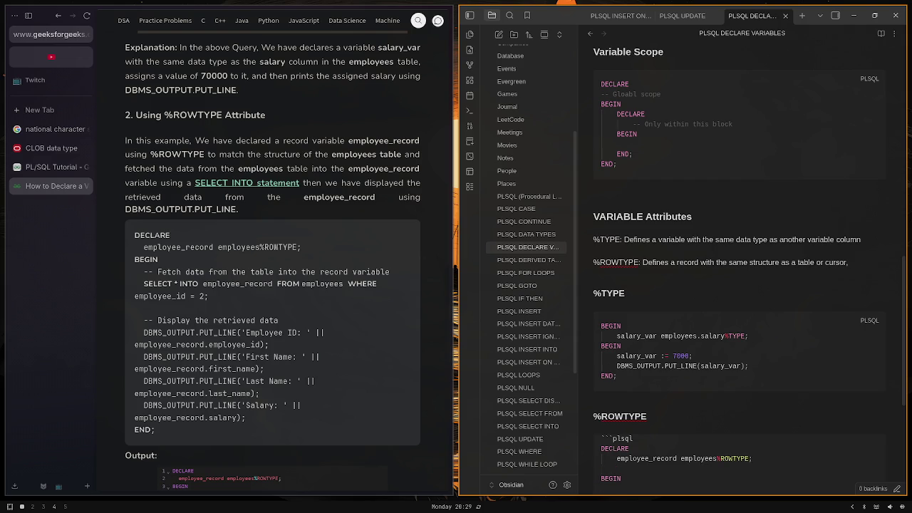
# Under BEGIN, add SELECT * INTO employee_record FROM employees WHERE employee_id = 2;
pyautogui.press('Delete')
pyautogui.press('End')
pyautogui.press('Return')
pyautogui.write('SEL')
pyautogui.write('ECT *')
pyautogui.press('BackSpace')
pyautogui.write('*')
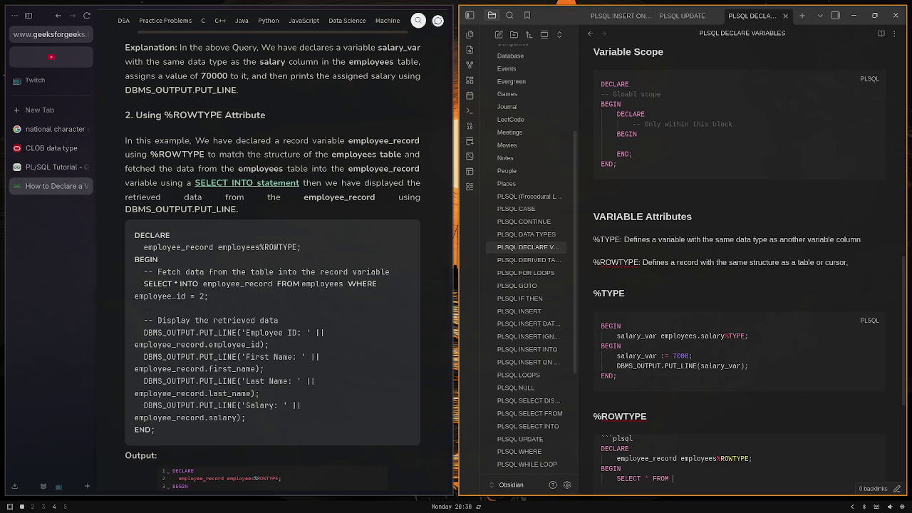
pyautogui.write('INTO e')
pyautogui.write('mployee_')
pyautogui.write('record')
pyautogui.write(' FROM e')
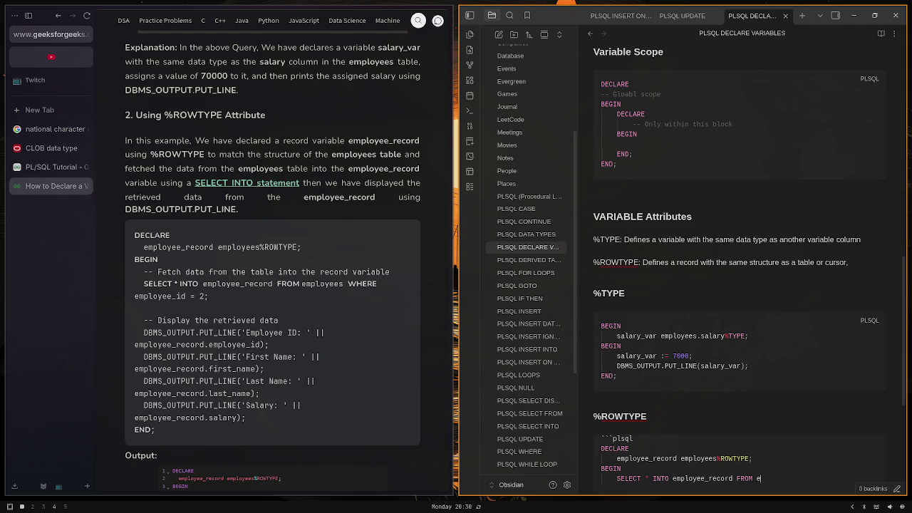
pyautogui.write('mployees ')
pyautogui.write('WHERE e')
pyautogui.write('mployee_id = ')
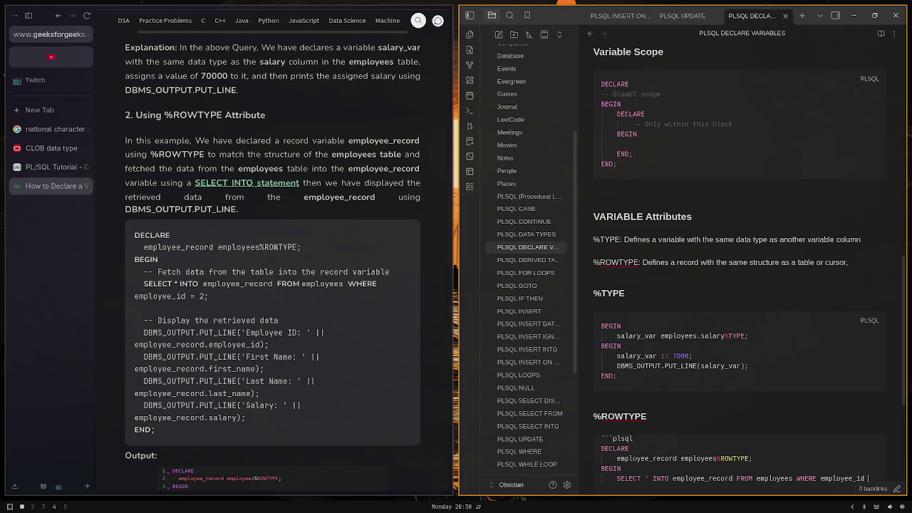
pyautogui.write('2;')
pyautogui.press('Return')
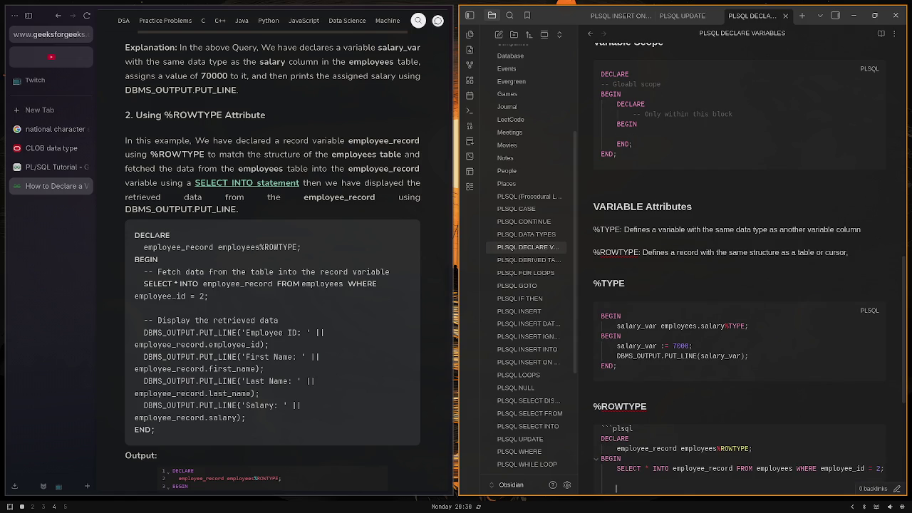
# Copy the article's display comment and DBMS_OUTPUT lines into the %ROWTYPE block below SELECT
pyautogui.moveTo(396, 428)
pyautogui.mouseDown()
pyautogui.moveTo(150, 361)
pyautogui.moveTo(134, 321)
pyautogui.mouseUp()
pyautogui.hotkey('alt', 'Tab')
pyautogui.scroll(-5, 809, 399)
pyautogui.hotkey('alt', 'Tab')
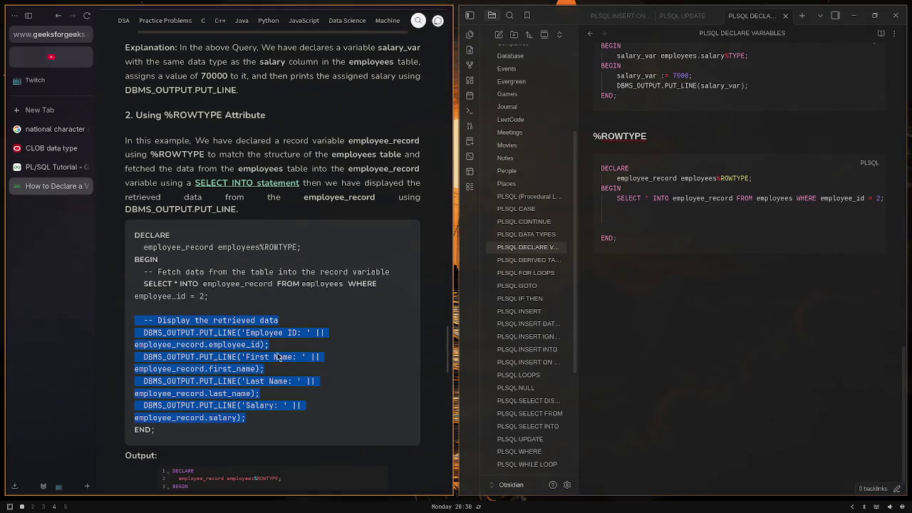
pyautogui.moveTo(251, 417); pyautogui.dragTo(127, 326)
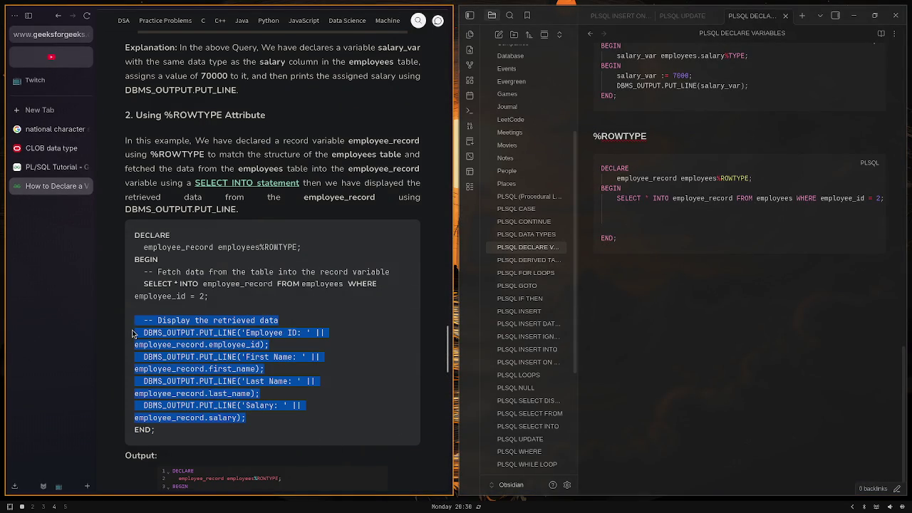
pyautogui.hotkey('ctrl', 'c')
pyautogui.click(677, 218)
pyautogui.hotkey('ctrl', 'v')
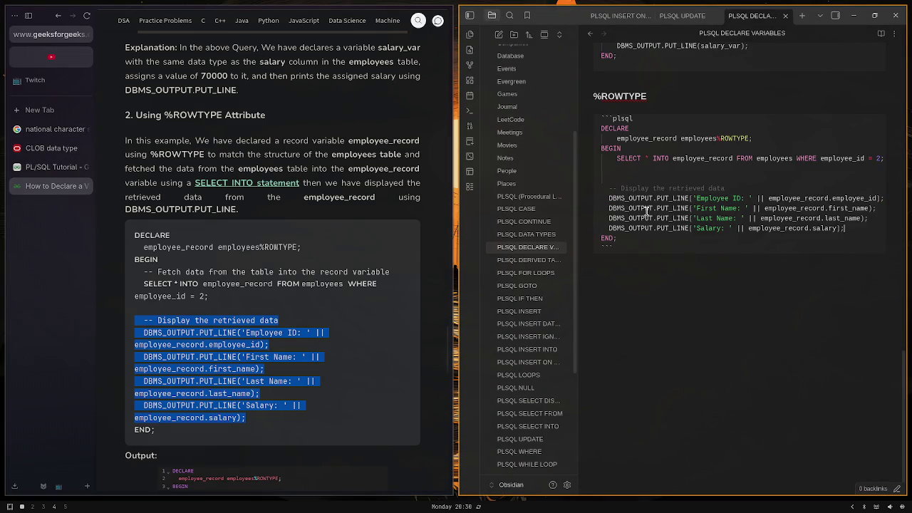
pyautogui.click(648, 170)
pyautogui.press('BackSpace')
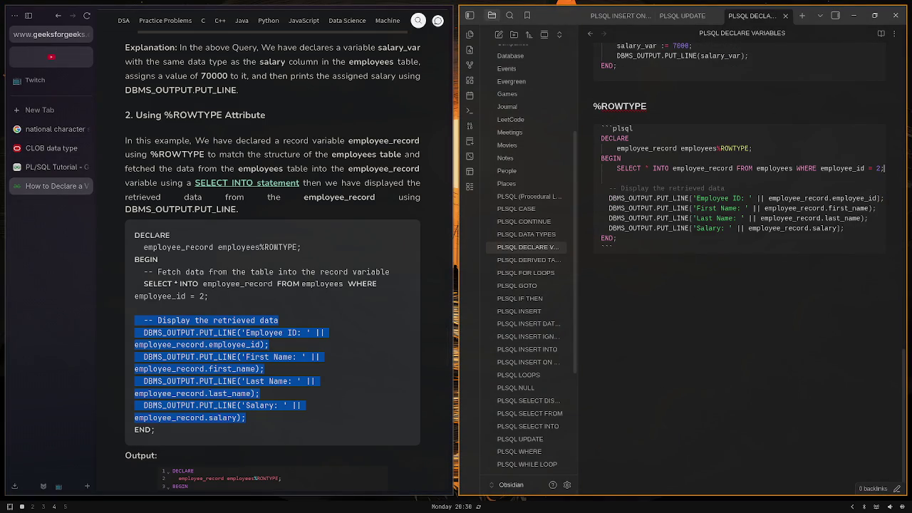
# Indent the Employee ID, first name, last name and salary output lines one level under BEGIN
pyautogui.moveTo(782, 253); pyautogui.dragTo(625, 183)
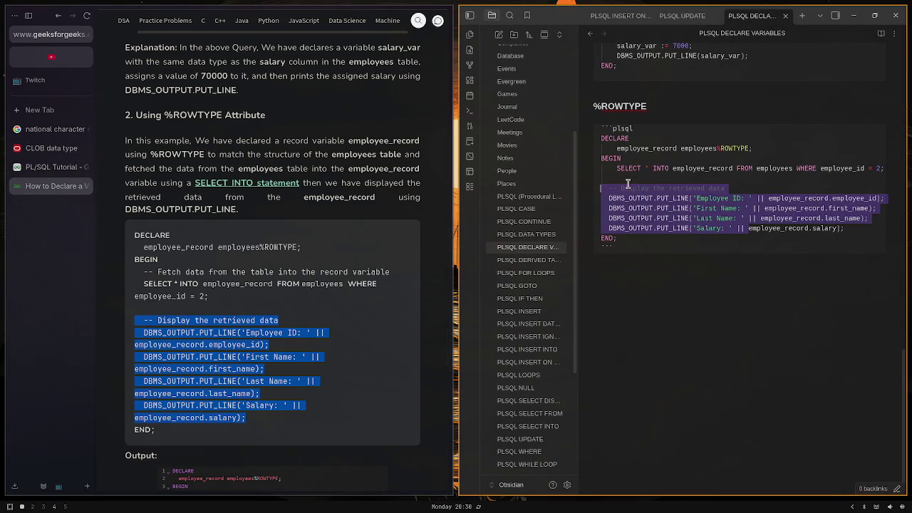
pyautogui.click(673, 176)
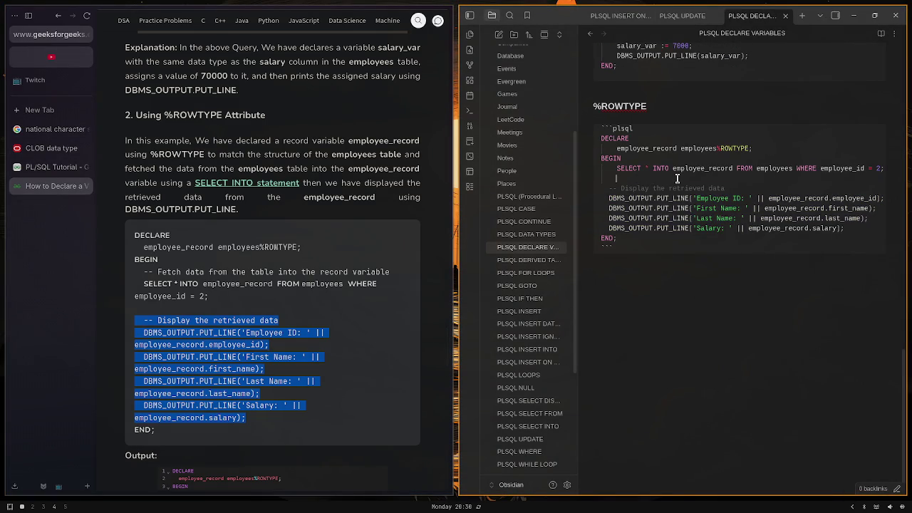
pyautogui.press('Down')
pyautogui.hotkey('shift', 'Down')
pyautogui.hotkey('shift', 'Down')
pyautogui.hotkey('shift', 'Down')
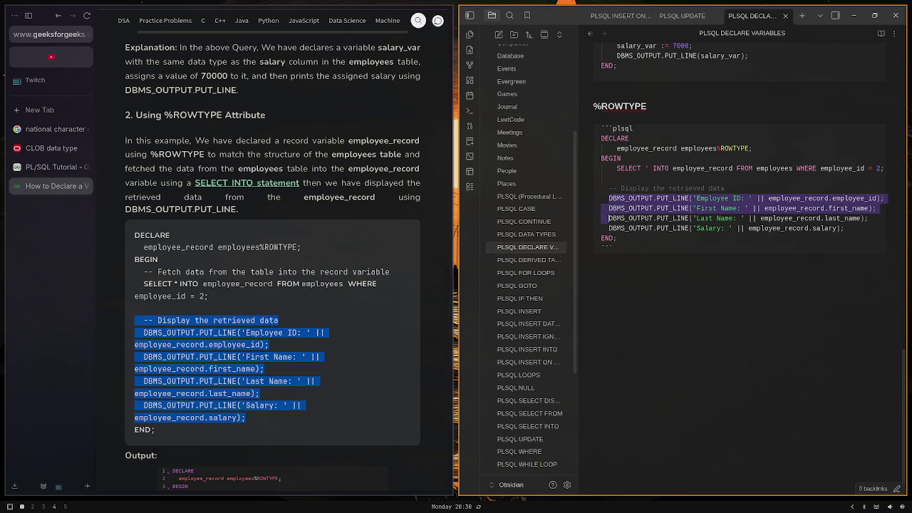
pyautogui.hotkey('shift', 'Tab')
pyautogui.press('Tab')
pyautogui.press('Tab')
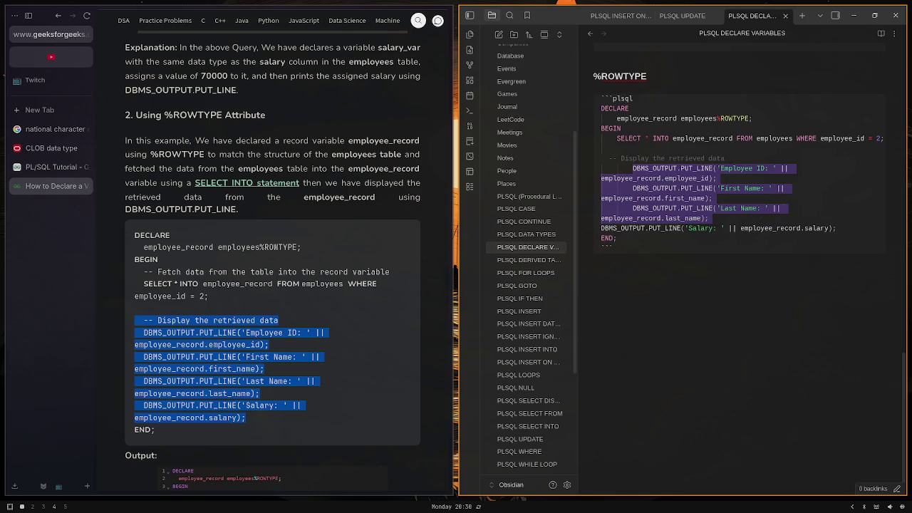
pyautogui.hotkey('shift', 'Tab')
pyautogui.hotkey('shift', 'Tab')
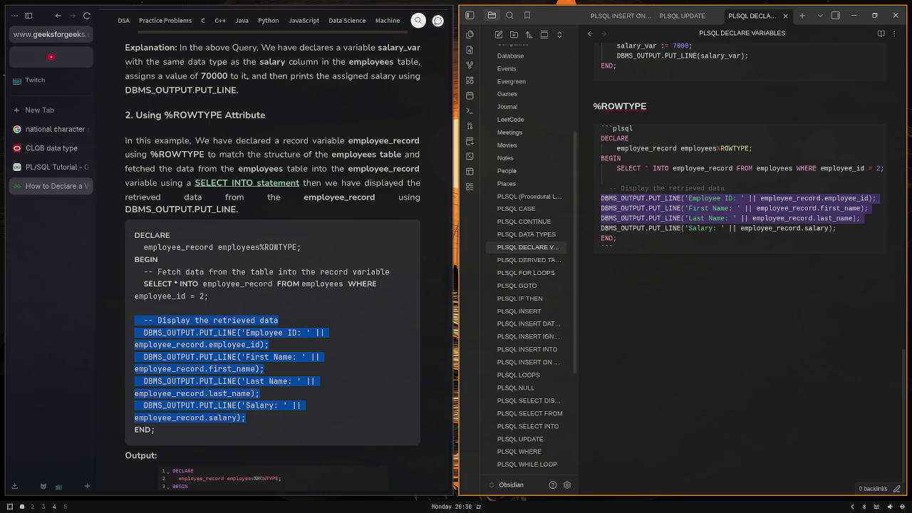
pyautogui.press('Right')
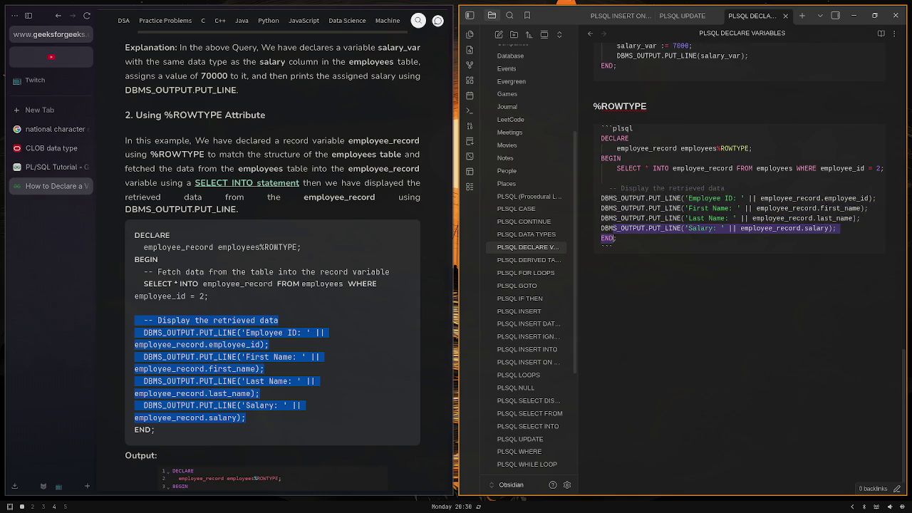
pyautogui.hotkey('shift', 'Up')
pyautogui.hotkey('shift', 'Up')
pyautogui.hotkey('shift', 'Up')
pyautogui.press('Tab')
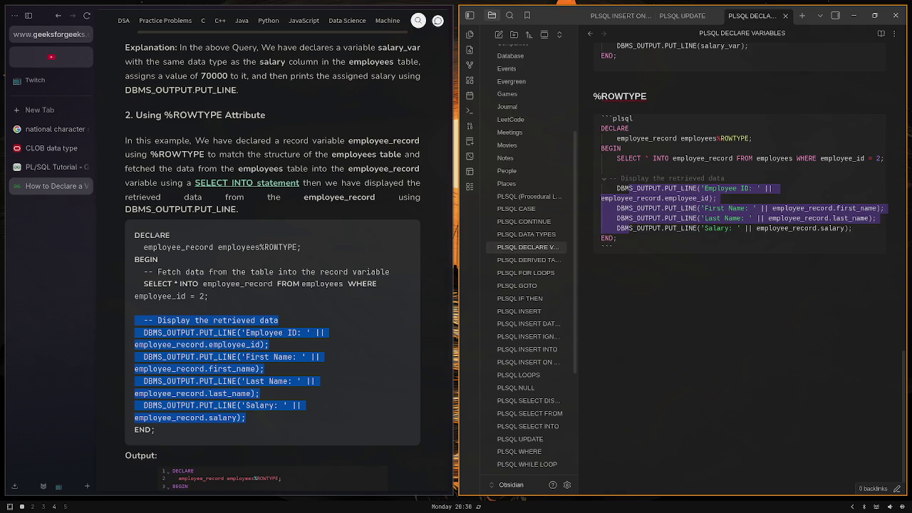
pyautogui.click(729, 158)
pyautogui.scroll(3, 719, 214)
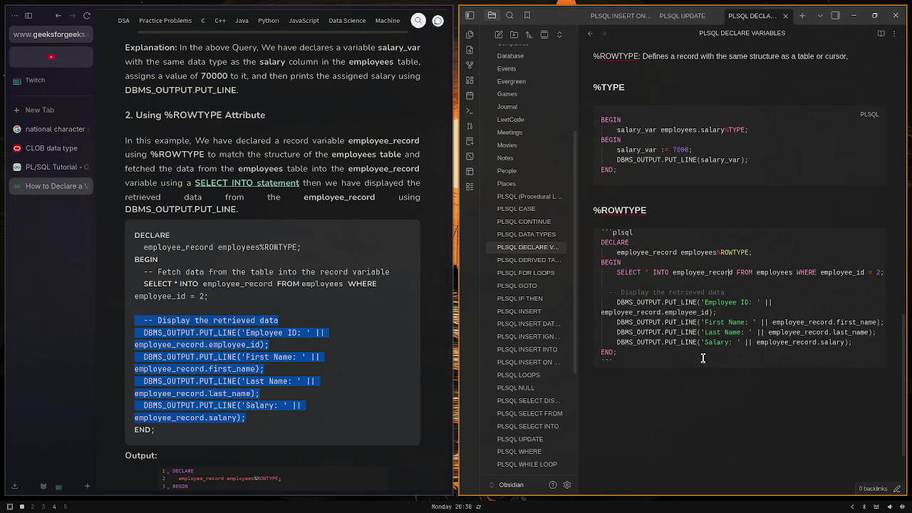
# Scroll down the GeeksforGeeks 'How to Declare a Variable' article, then back to its top
pyautogui.scroll(-1, 288, 325)
pyautogui.scroll(-5, 288, 325)
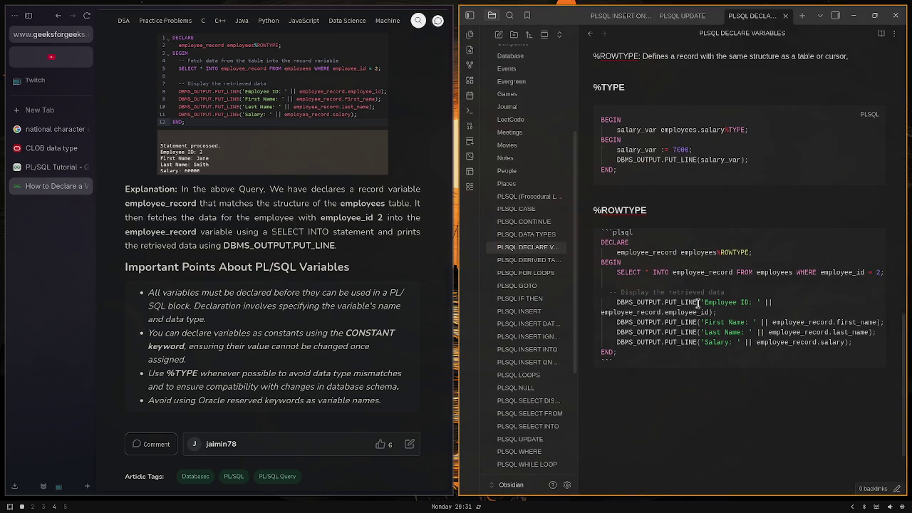
pyautogui.scroll(5, 353, 234)
pyautogui.scroll(5, 354, 235)
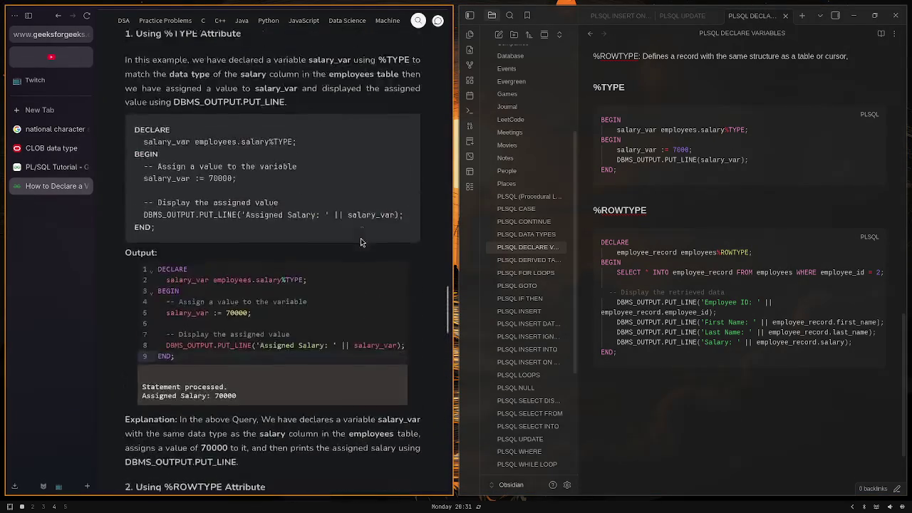
pyautogui.scroll(5, 357, 233)
pyautogui.scroll(5, 357, 233)
pyautogui.scroll(5, 357, 233)
pyautogui.scroll(5, 356, 226)
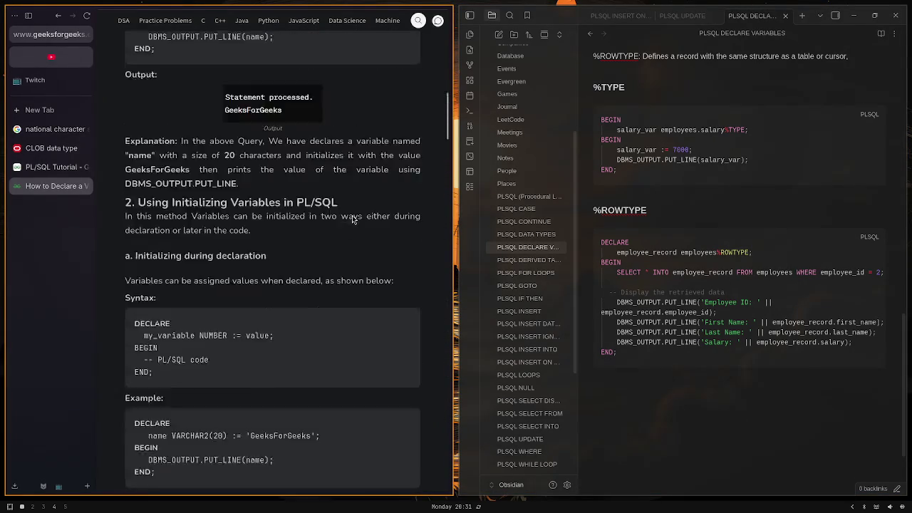
pyautogui.scroll(5, 353, 219)
pyautogui.scroll(5, 351, 218)
pyautogui.scroll(5, 351, 218)
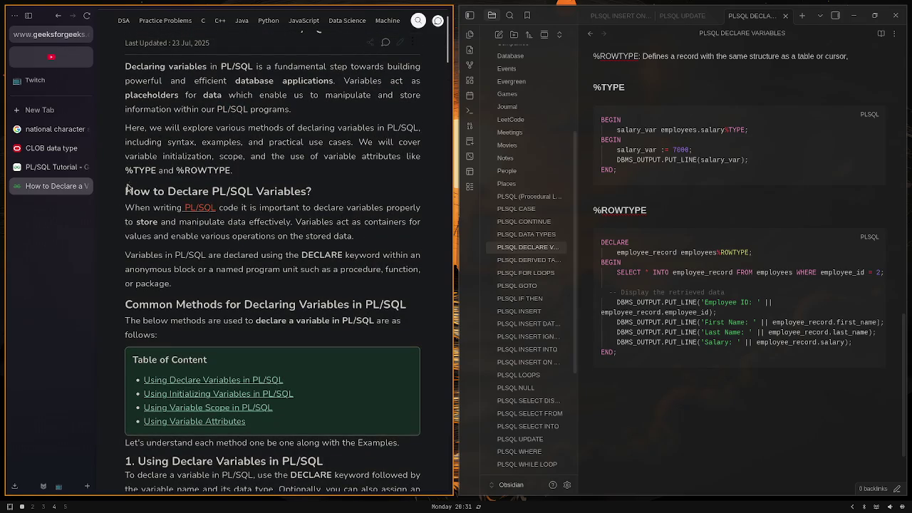
pyautogui.click(80, 191)
pyautogui.scroll(-1, 206, 238)
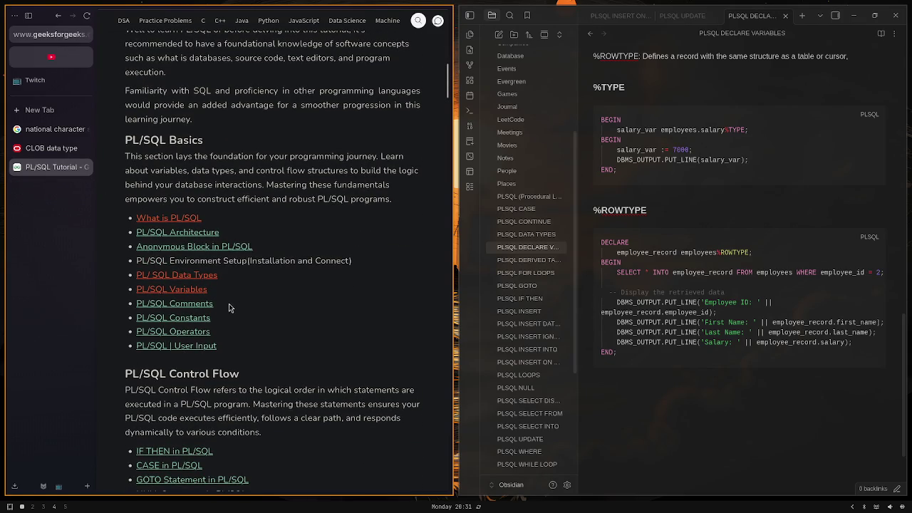
pyautogui.press('super+4')
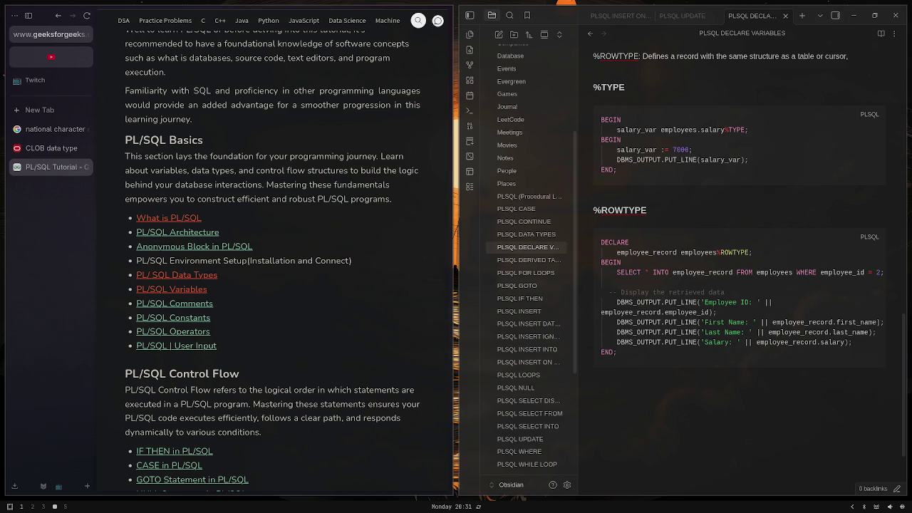
pyautogui.scroll(-2, 789, 309)
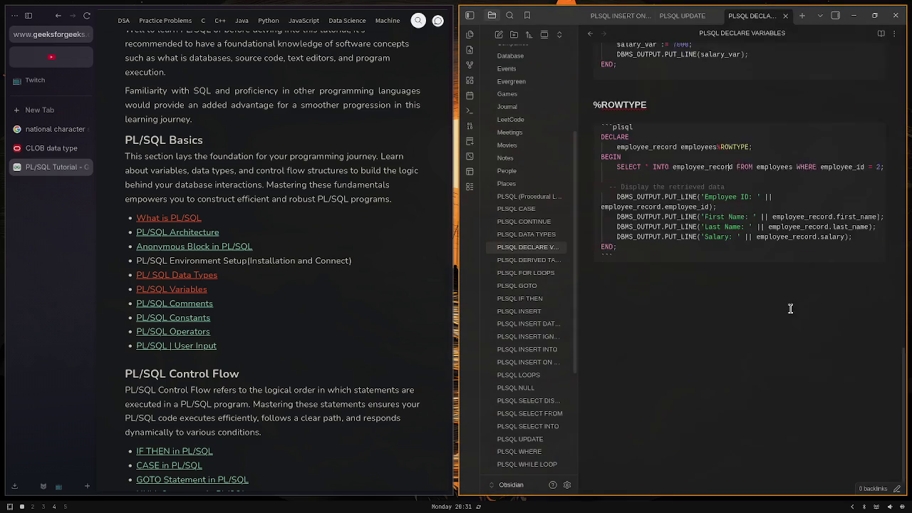
pyautogui.scroll(2, 790, 309)
pyautogui.scroll(4, 788, 300)
pyautogui.scroll(4, 786, 288)
pyautogui.scroll(3, 786, 288)
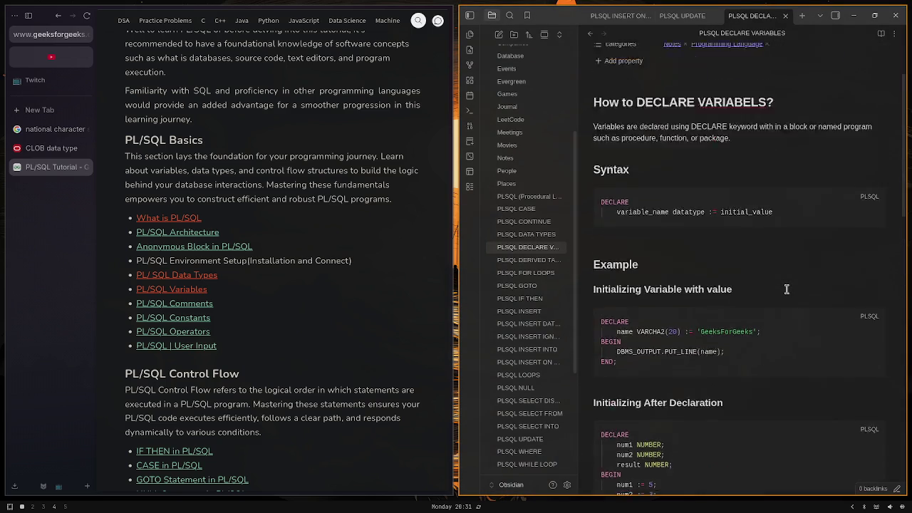
pyautogui.scroll(3, 787, 289)
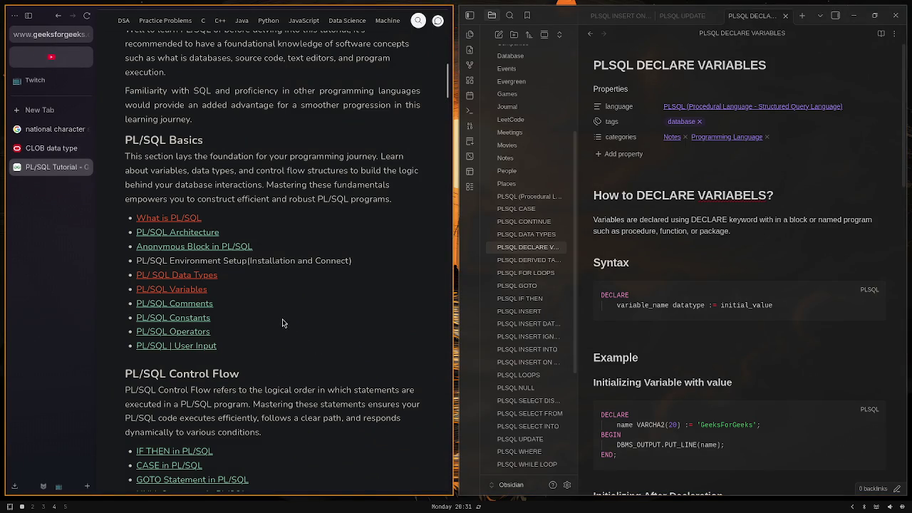
# Open the 'PL/SQL | User Input' article and read its numeric value examples
pyautogui.click(199, 347)
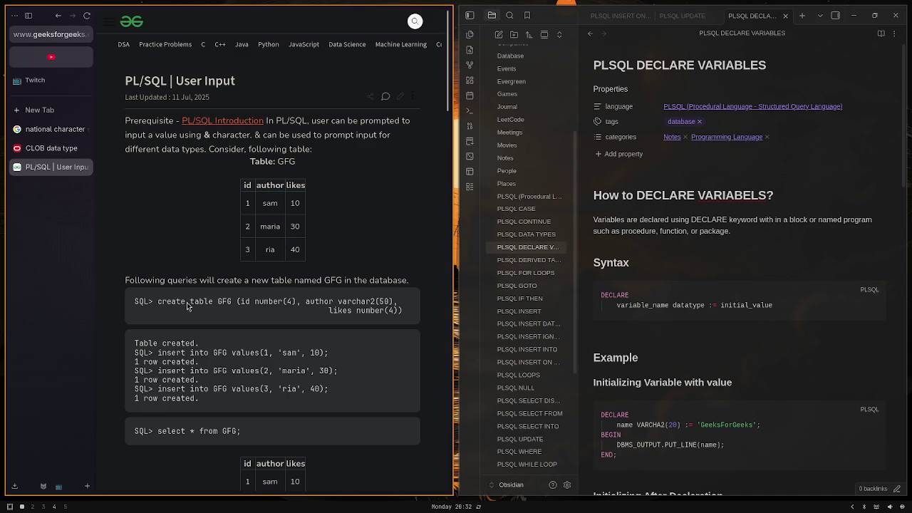
pyautogui.scroll(-1, 271, 306)
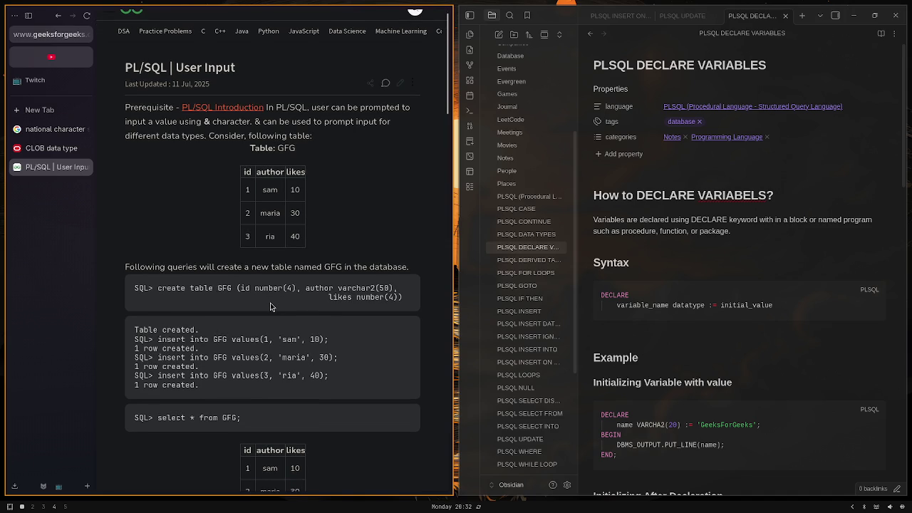
pyautogui.scroll(-3, 270, 307)
pyautogui.scroll(-2, 269, 307)
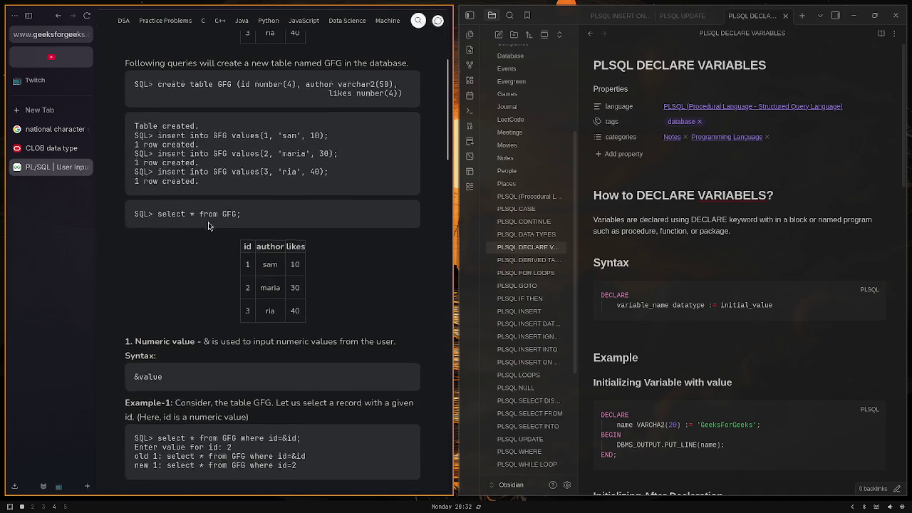
pyautogui.scroll(-1, 208, 224)
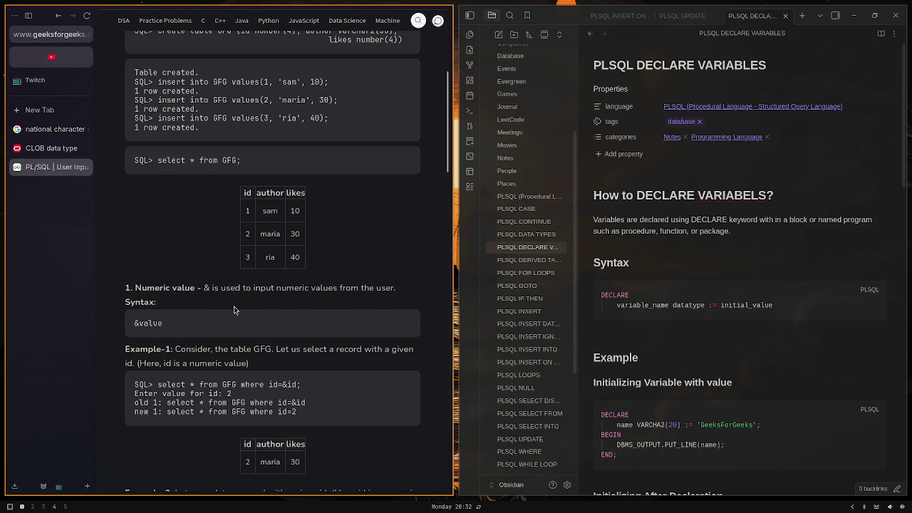
pyautogui.scroll(-1, 233, 307)
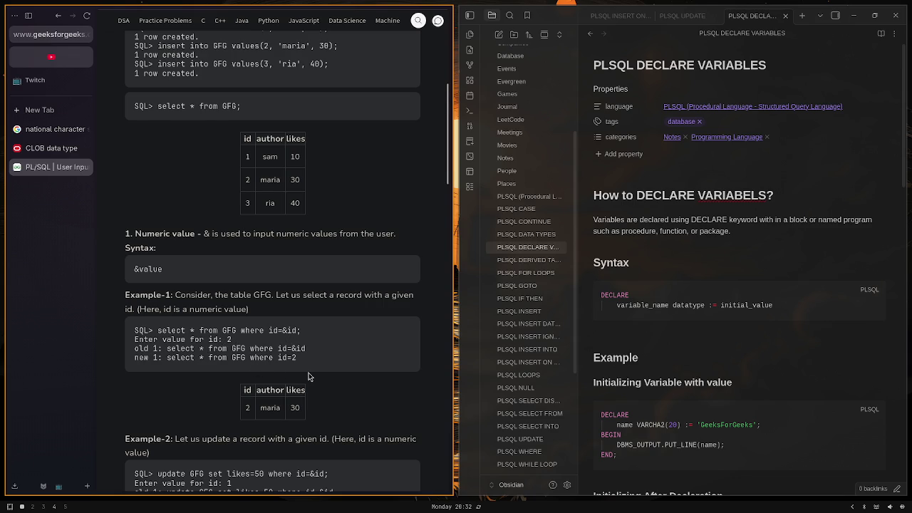
pyautogui.scroll(-3, 308, 373)
pyautogui.scroll(-2, 308, 370)
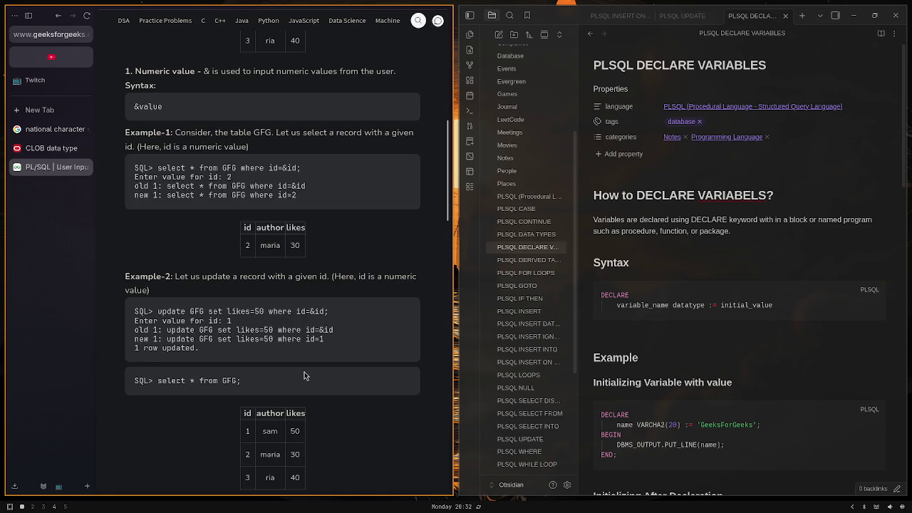
pyautogui.scroll(-4, 305, 372)
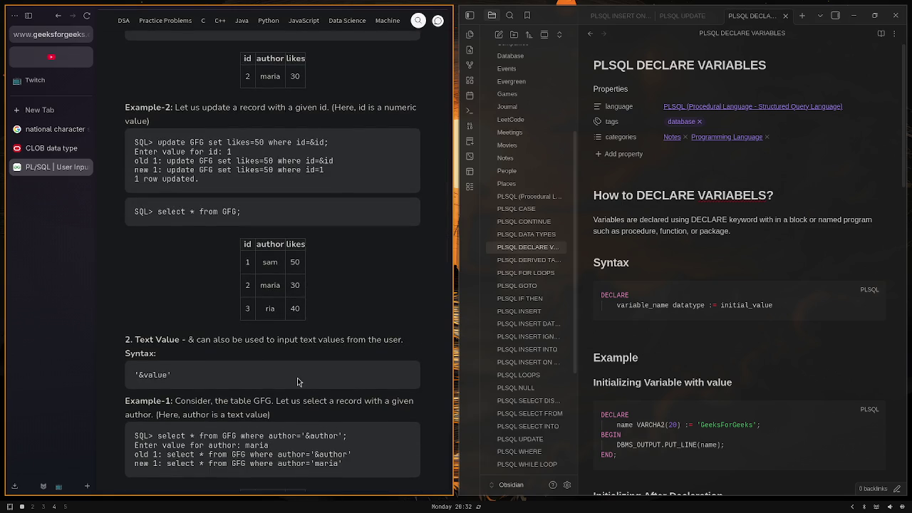
pyautogui.scroll(-1, 297, 378)
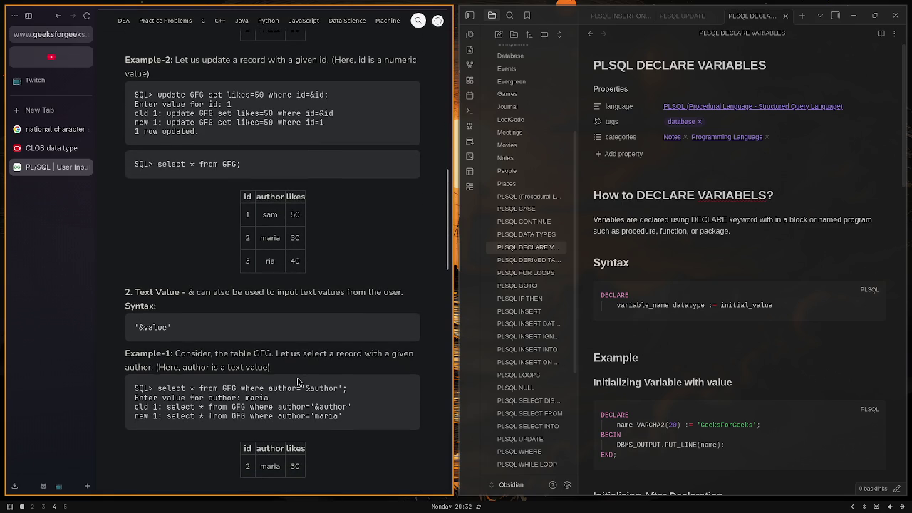
# Scroll through the text value & substitution examples using the GFG table
pyautogui.scroll(5, 297, 378)
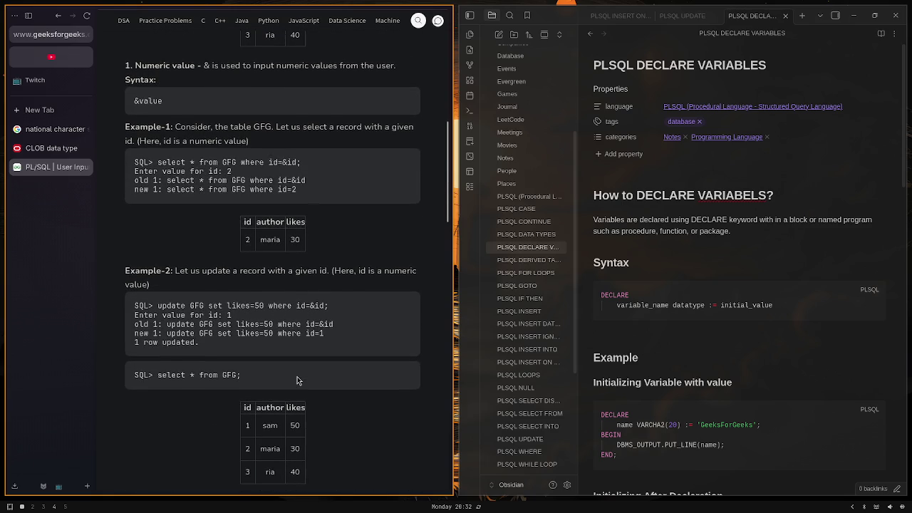
pyautogui.scroll(-4, 297, 380)
pyautogui.scroll(-4, 297, 380)
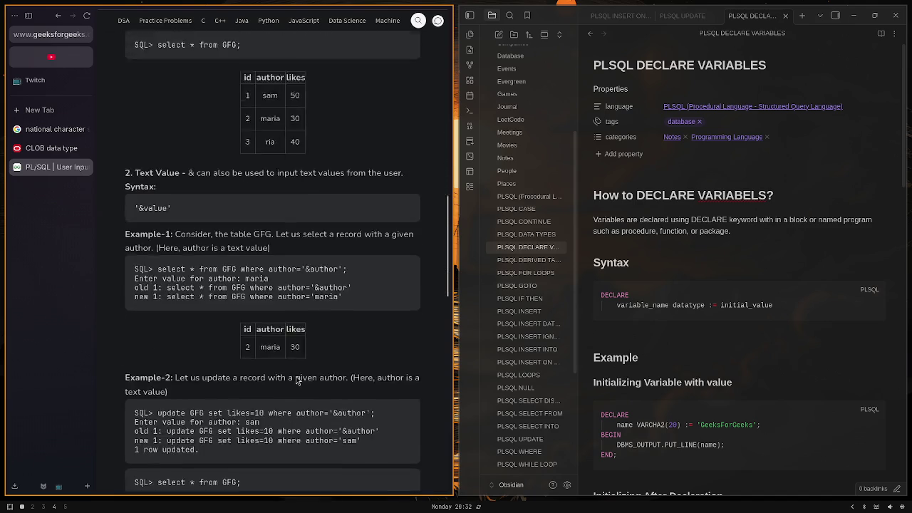
pyautogui.scroll(-3, 295, 380)
pyautogui.scroll(-6, 283, 382)
pyautogui.scroll(9, 283, 383)
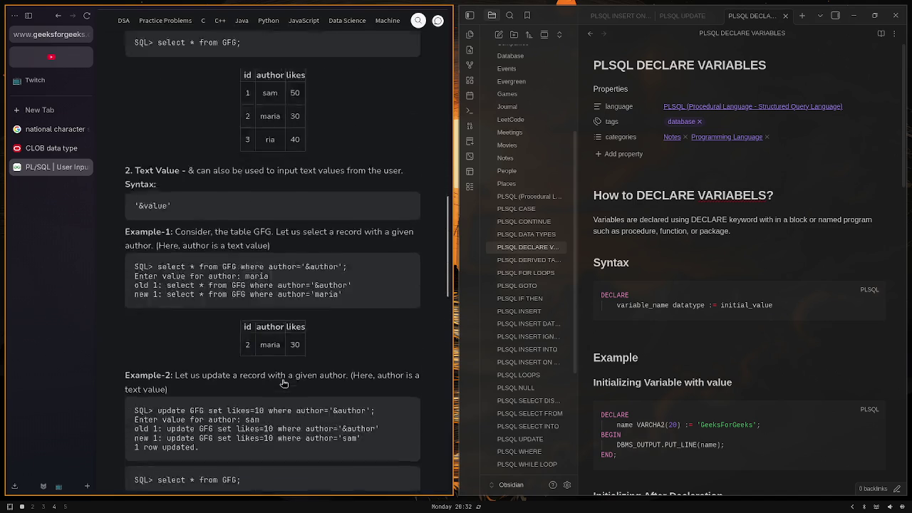
pyautogui.scroll(10, 282, 383)
pyautogui.scroll(-1, 282, 380)
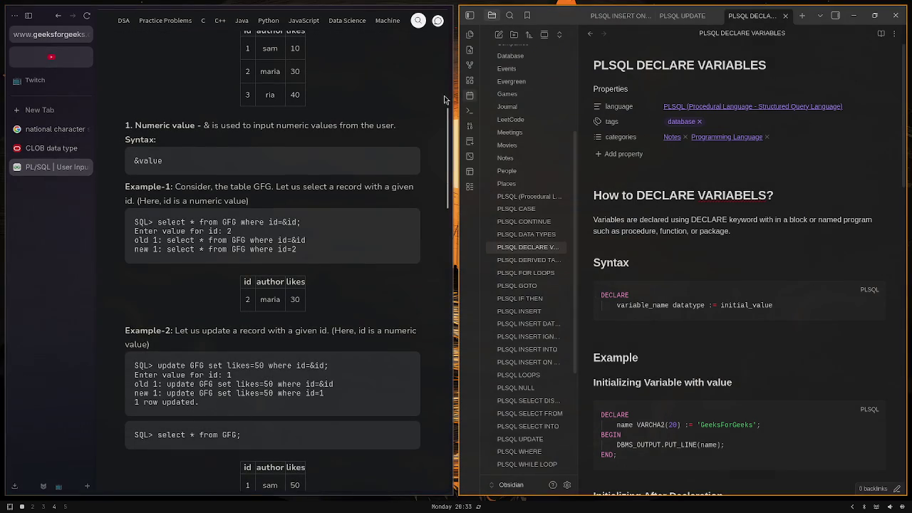
pyautogui.scroll(4, 279, 129)
pyautogui.scroll(5, 279, 129)
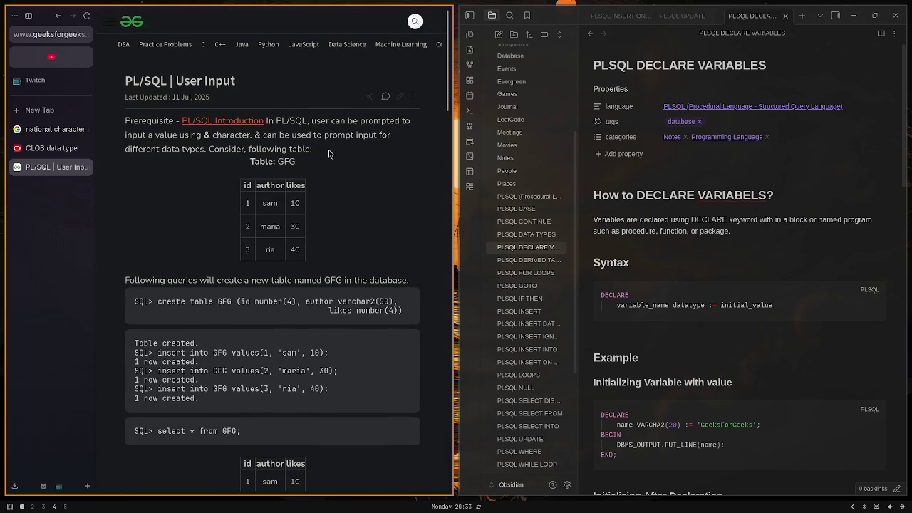
pyautogui.scroll(-2, 329, 153)
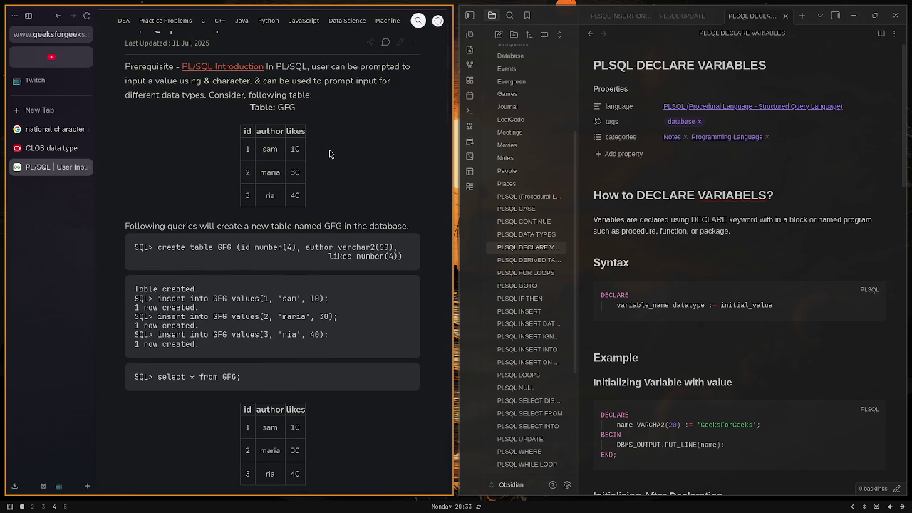
pyautogui.scroll(-5, 329, 150)
pyautogui.scroll(-3, 328, 151)
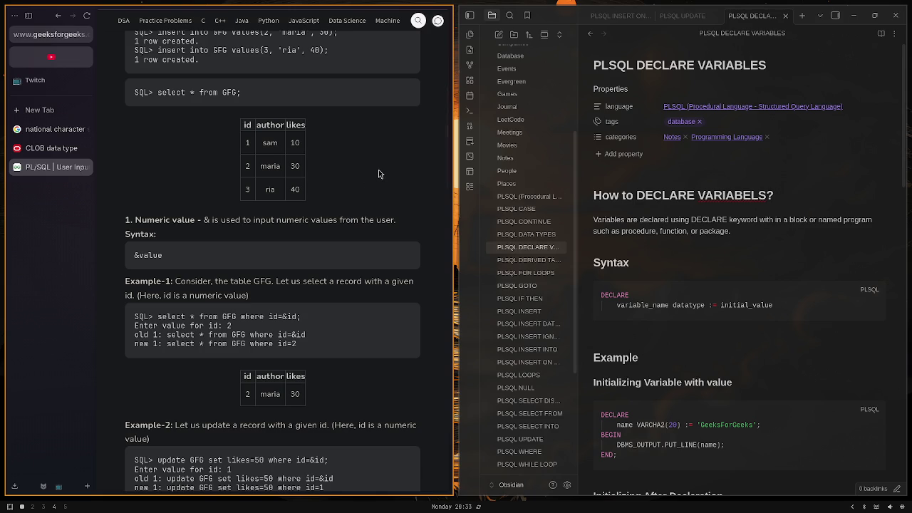
# Return to the PL/SQL Tutorial page and scroll down its basics topic list
pyautogui.hotkey('alt', 'Left')
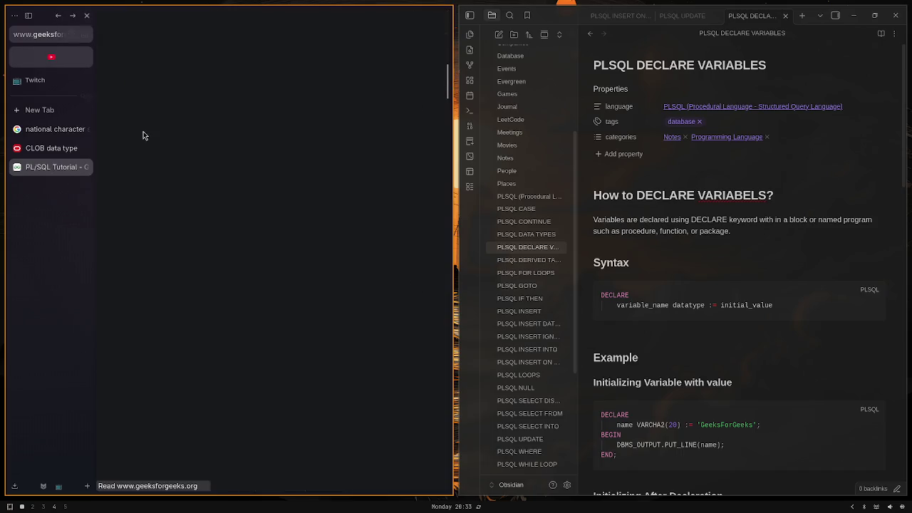
pyautogui.scroll(-2, 259, 225)
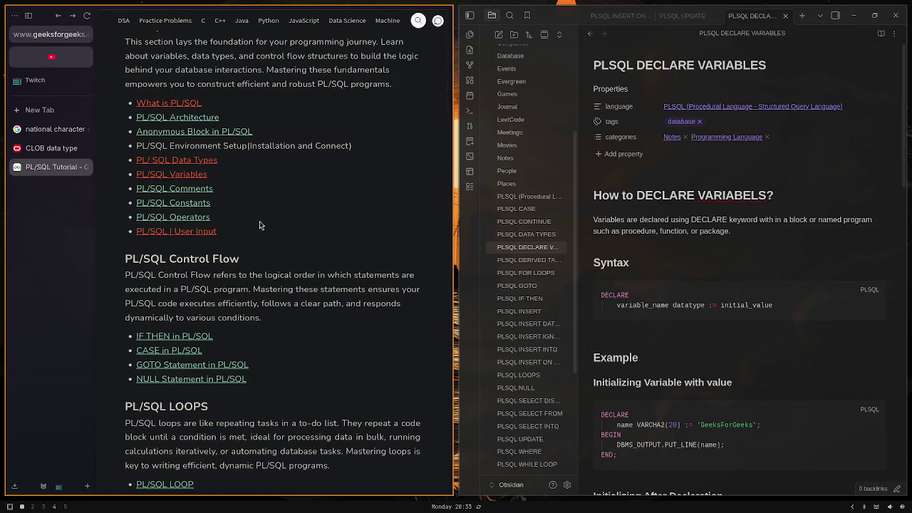
pyautogui.scroll(-1, 260, 225)
pyautogui.scroll(-1, 260, 224)
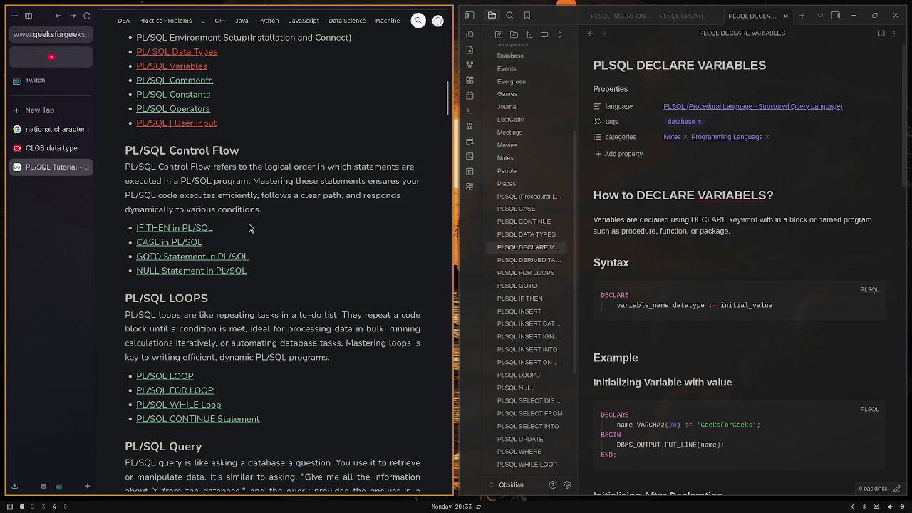
# Skim the PL/SQL Comments article, then go back to the tutorial list
pyautogui.click(197, 83)
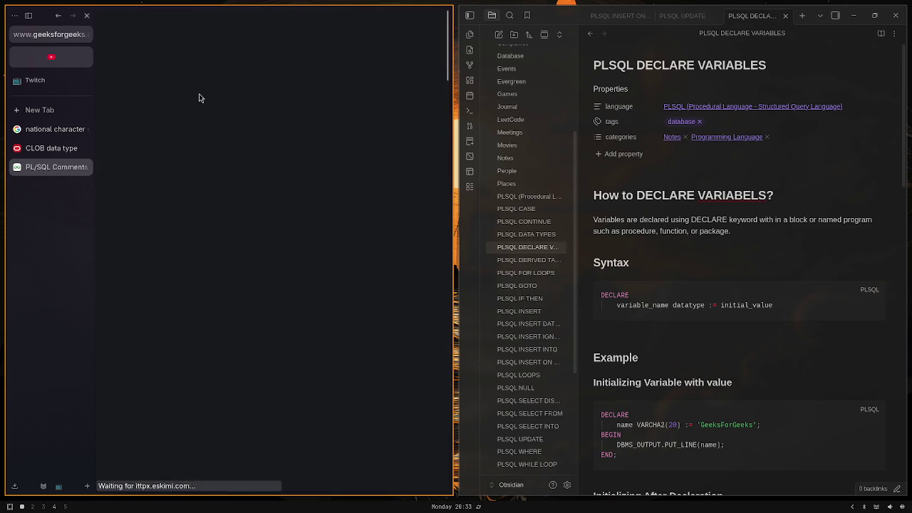
pyautogui.scroll(-3, 222, 145)
pyautogui.scroll(-3, 223, 146)
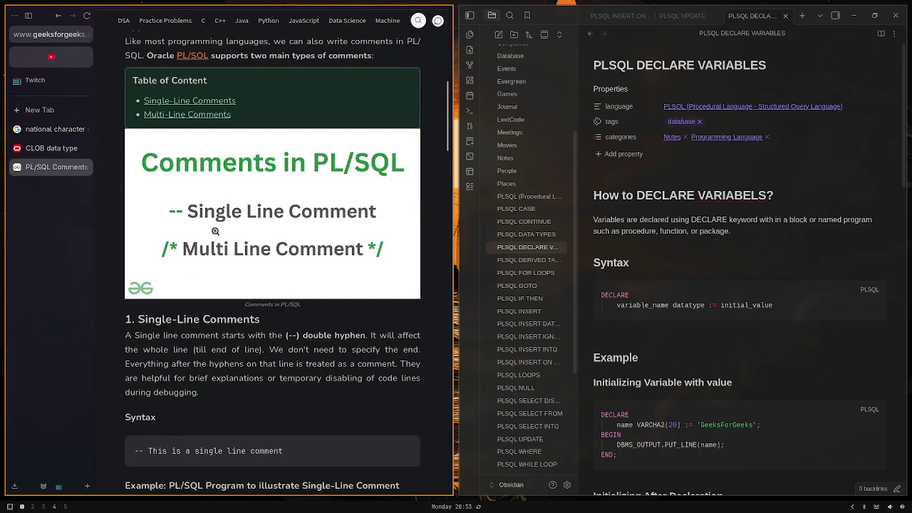
pyautogui.scroll(-3, 290, 243)
pyautogui.scroll(-3, 290, 238)
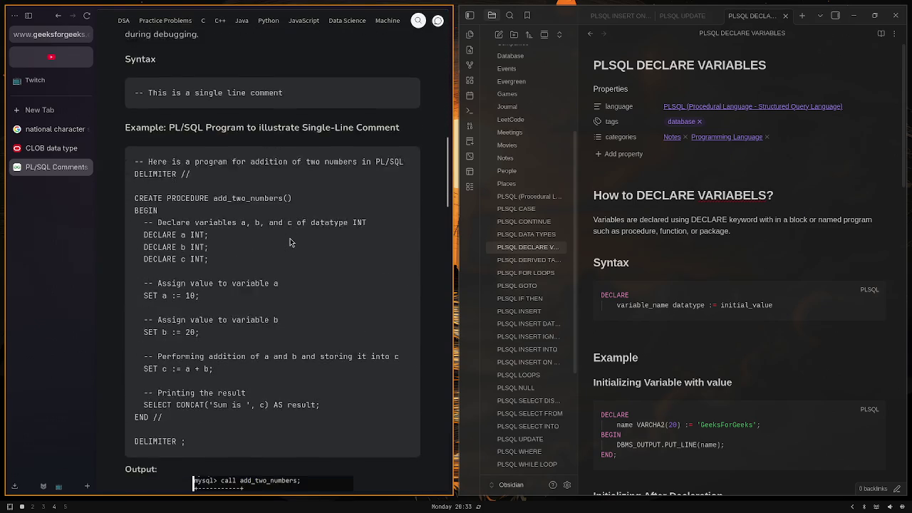
pyautogui.scroll(-1, 290, 238)
pyautogui.scroll(-2, 290, 238)
pyautogui.scroll(-2, 290, 242)
pyautogui.scroll(-2, 290, 242)
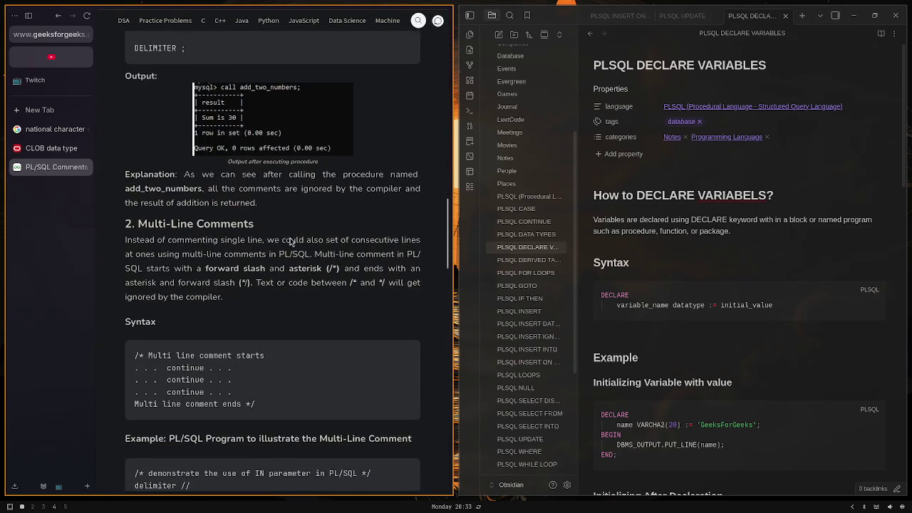
pyautogui.scroll(-5, 289, 238)
pyautogui.scroll(-4, 287, 236)
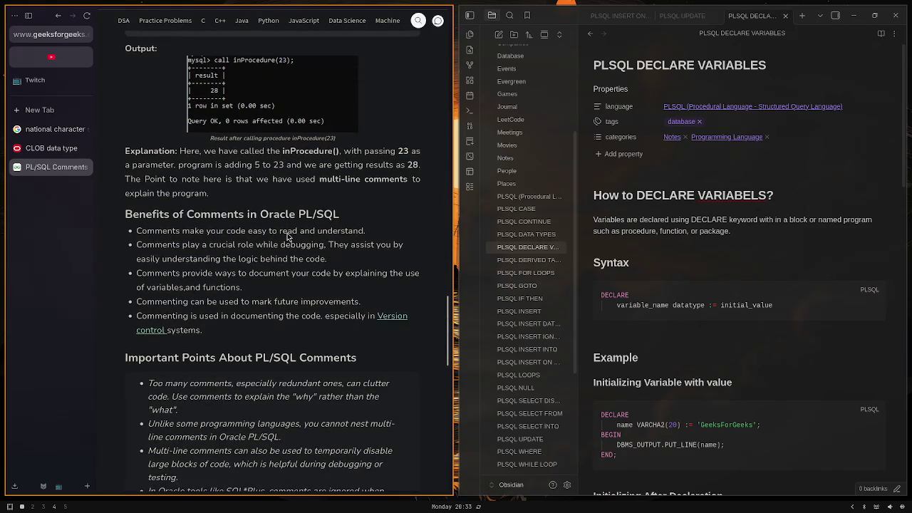
pyautogui.scroll(-2, 243, 239)
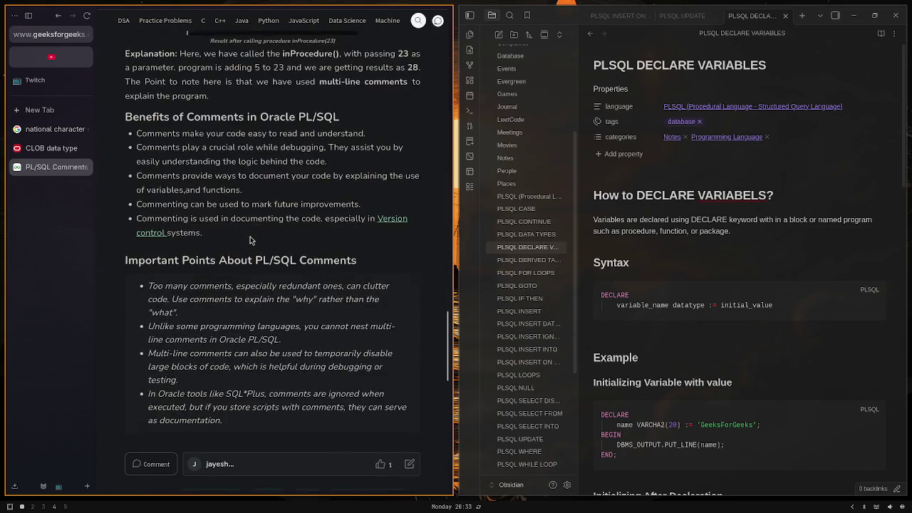
pyautogui.scroll(6, 249, 240)
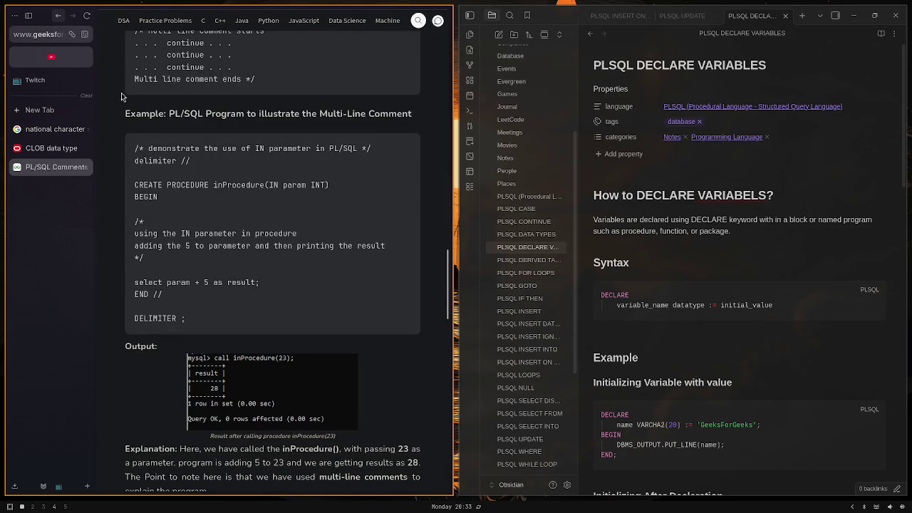
pyautogui.hotkey('alt', 'Left')
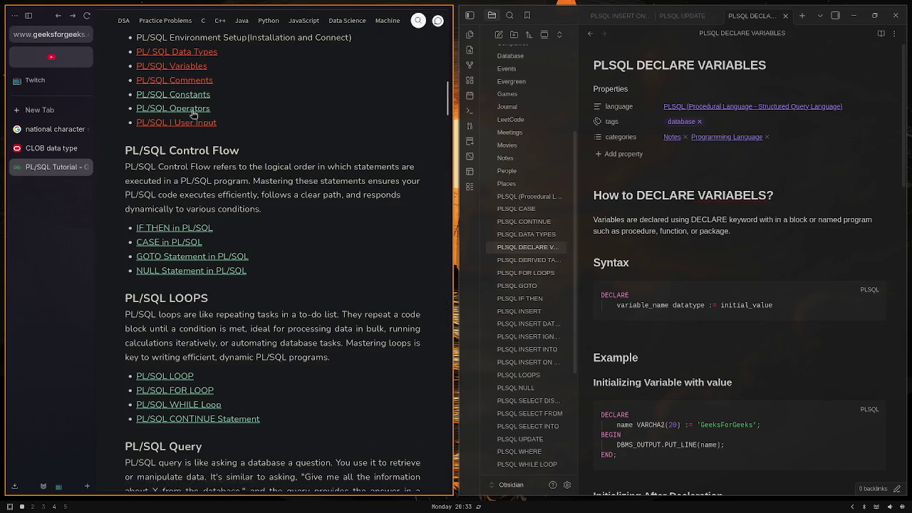
pyautogui.click(187, 96)
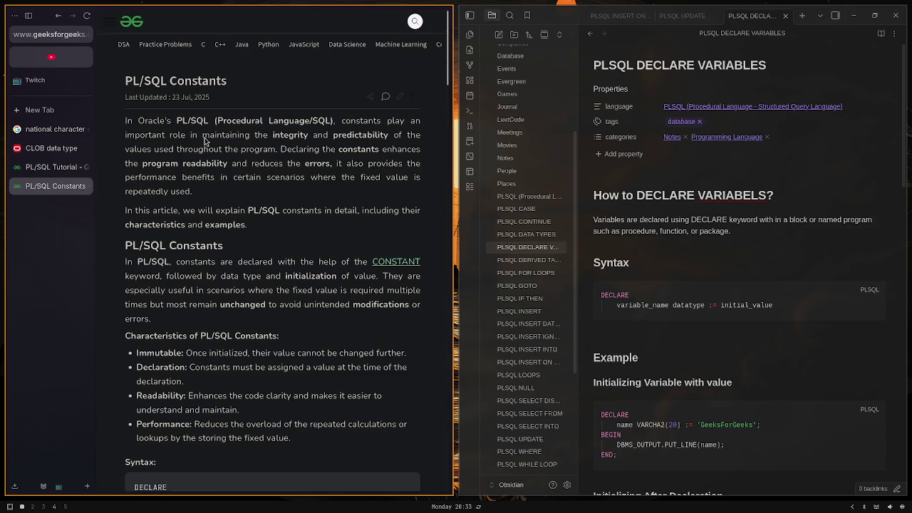
pyautogui.scroll(-2, 205, 140)
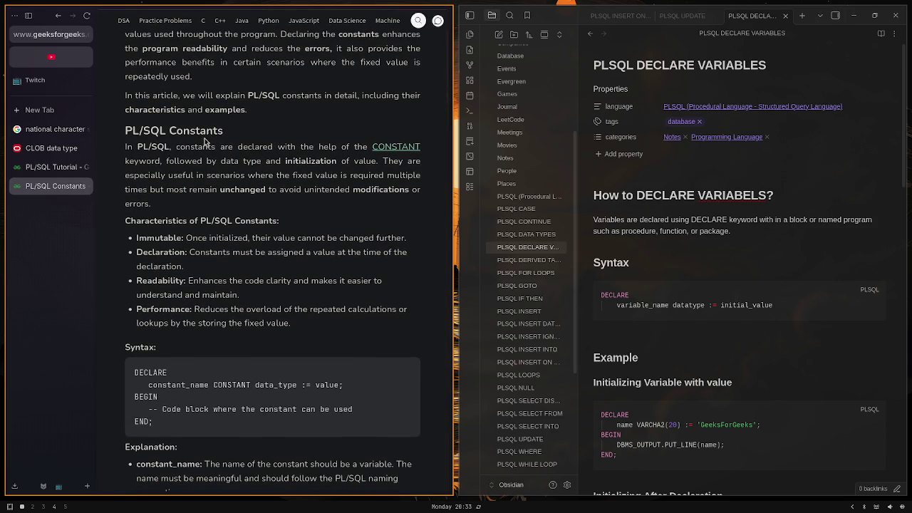
pyautogui.scroll(-1, 205, 138)
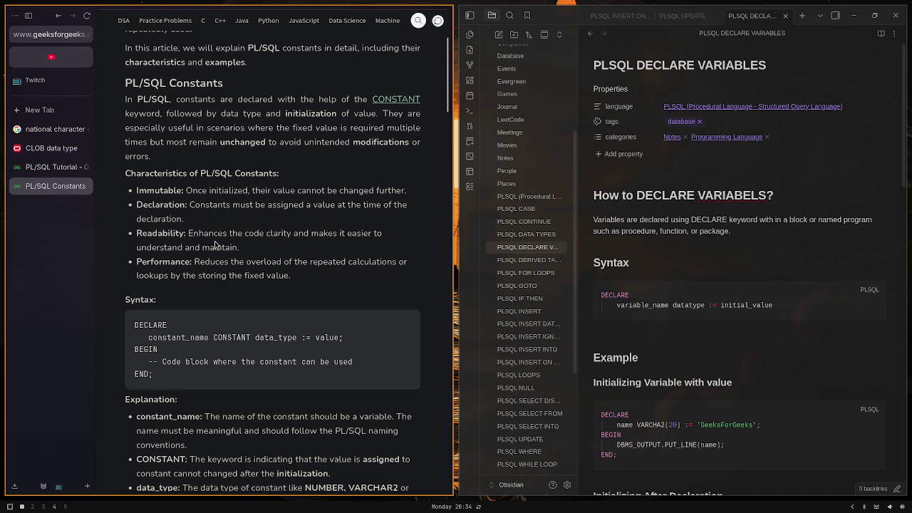
pyautogui.scroll(-1, 235, 262)
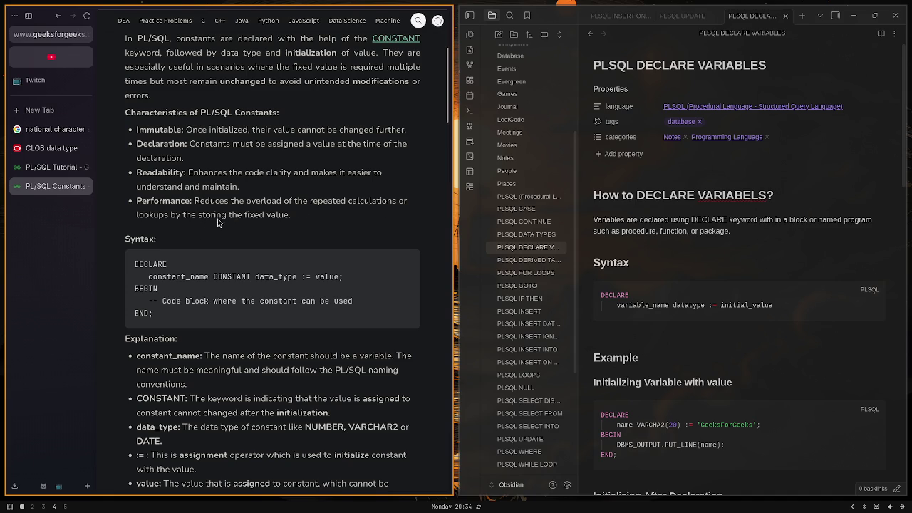
pyautogui.scroll(-1, 289, 228)
pyautogui.scroll(-1, 285, 228)
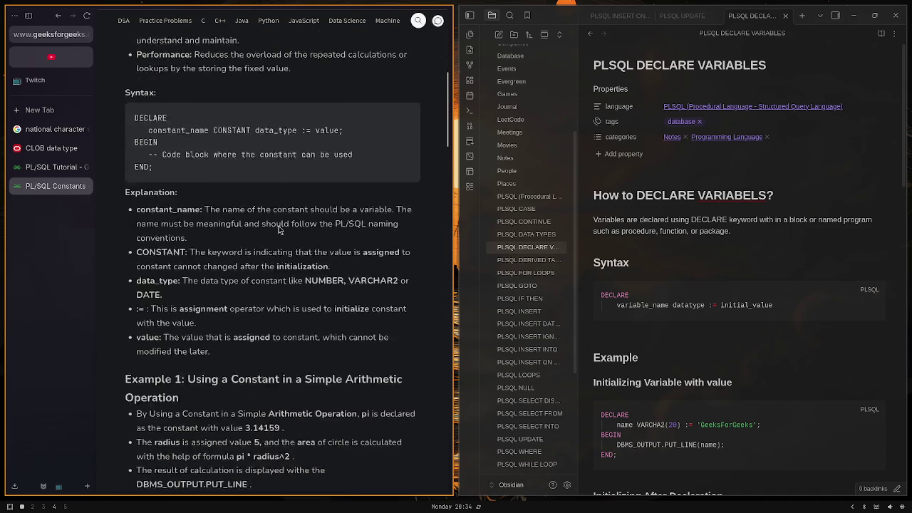
pyautogui.scroll(-2, 281, 228)
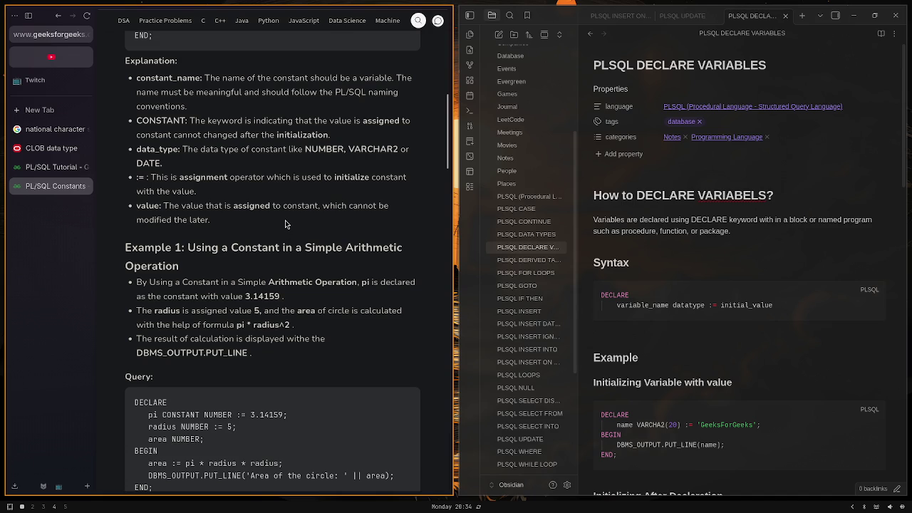
pyautogui.scroll(-3, 285, 223)
pyautogui.scroll(-2, 285, 223)
pyautogui.scroll(-2, 284, 226)
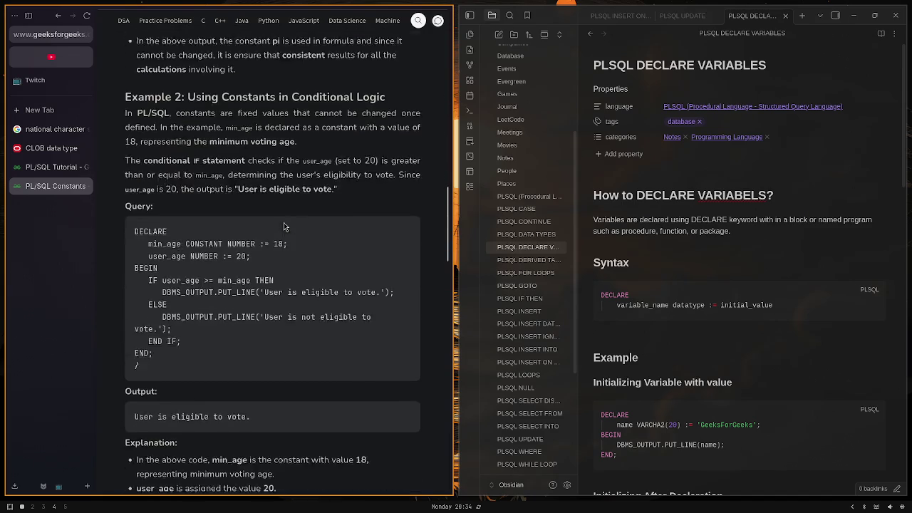
pyautogui.scroll(-1, 283, 222)
pyautogui.scroll(-1, 284, 222)
pyautogui.scroll(-1, 283, 223)
pyautogui.scroll(-3, 282, 223)
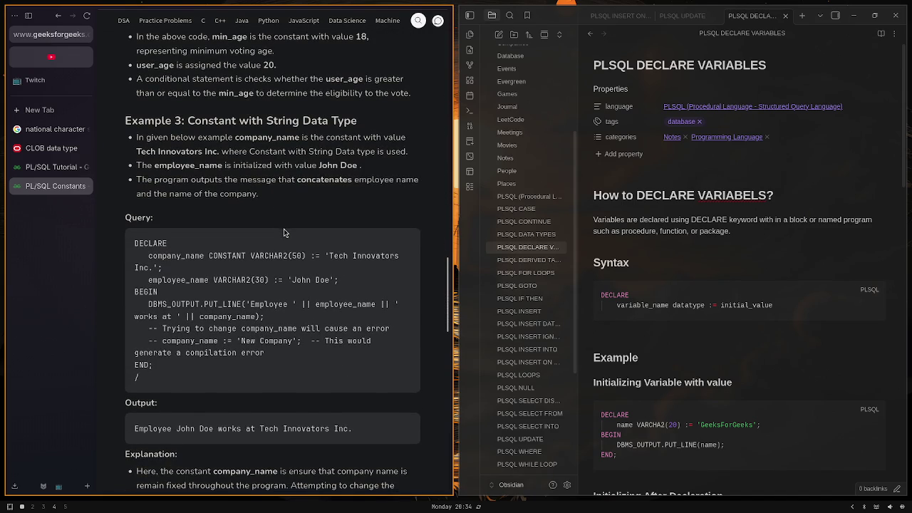
pyautogui.scroll(-3, 284, 229)
pyautogui.scroll(-4, 284, 228)
pyautogui.scroll(-3, 283, 229)
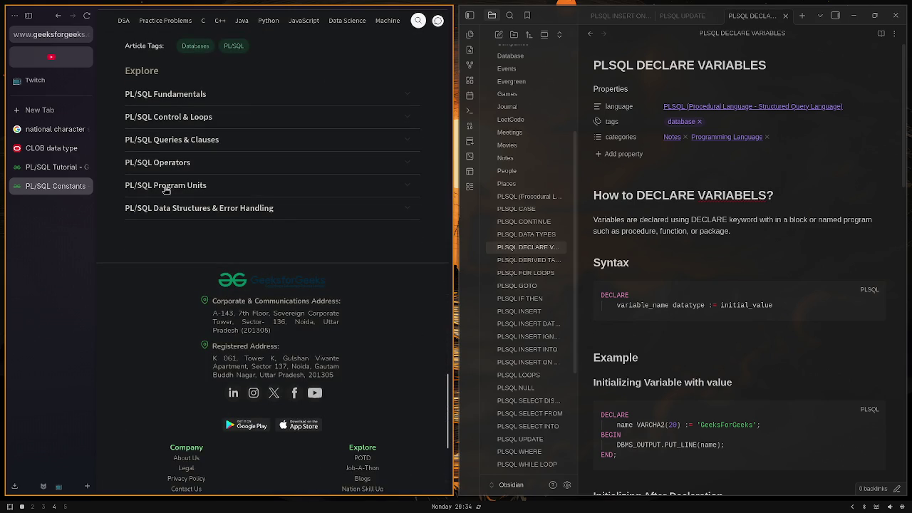
pyautogui.click(59, 16)
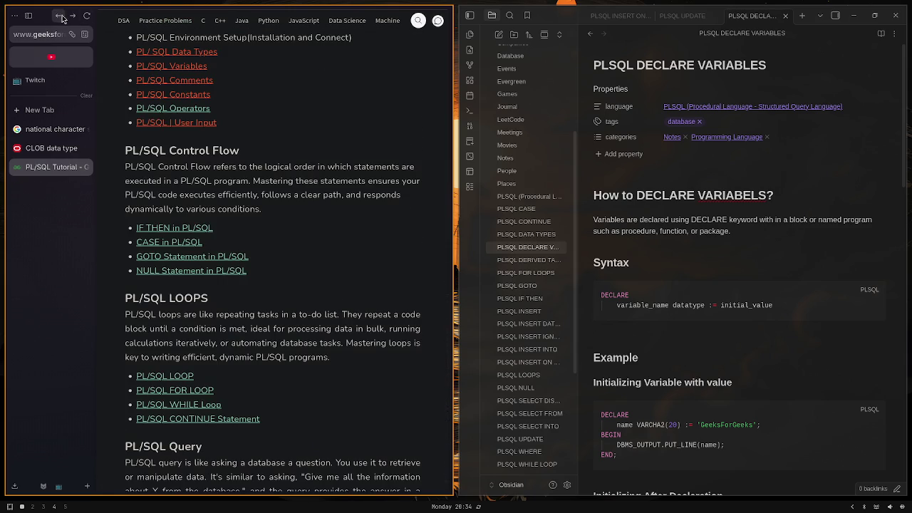
# Open PL/SQL Operators and scroll to its arithmetic and relational operator tables
pyautogui.click(164, 111)
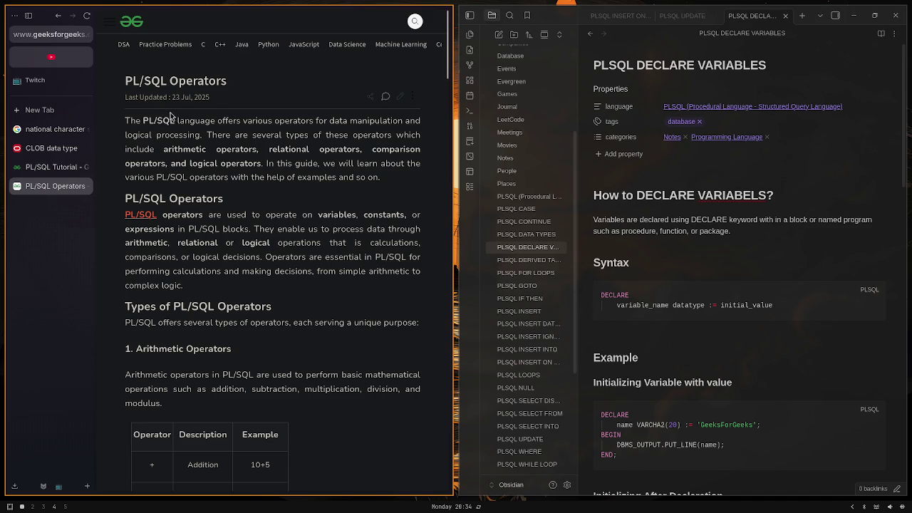
pyautogui.scroll(-3, 202, 111)
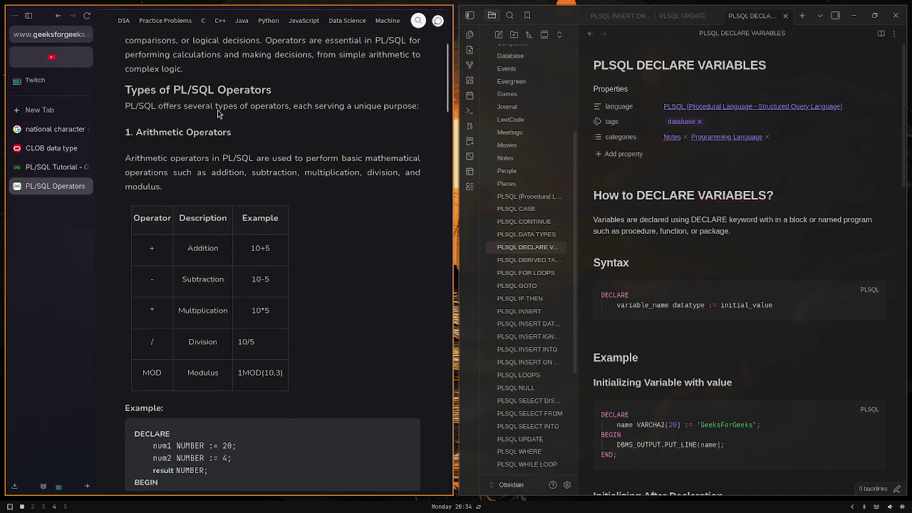
pyautogui.scroll(3, 218, 114)
pyautogui.scroll(-4, 219, 113)
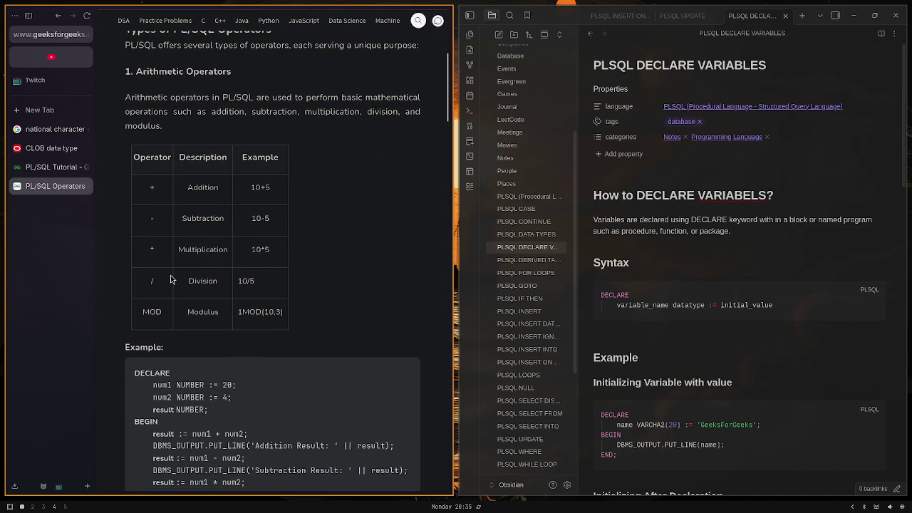
pyautogui.scroll(-2, 206, 294)
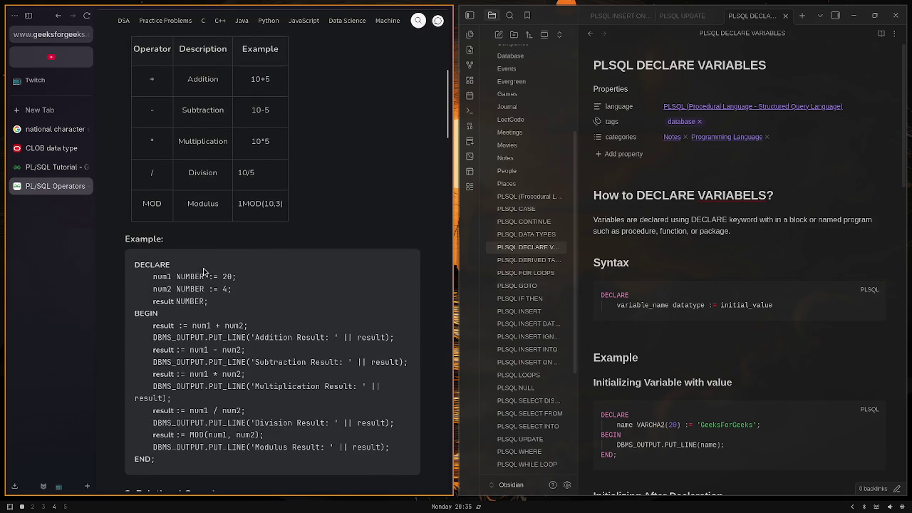
pyautogui.scroll(-2, 217, 256)
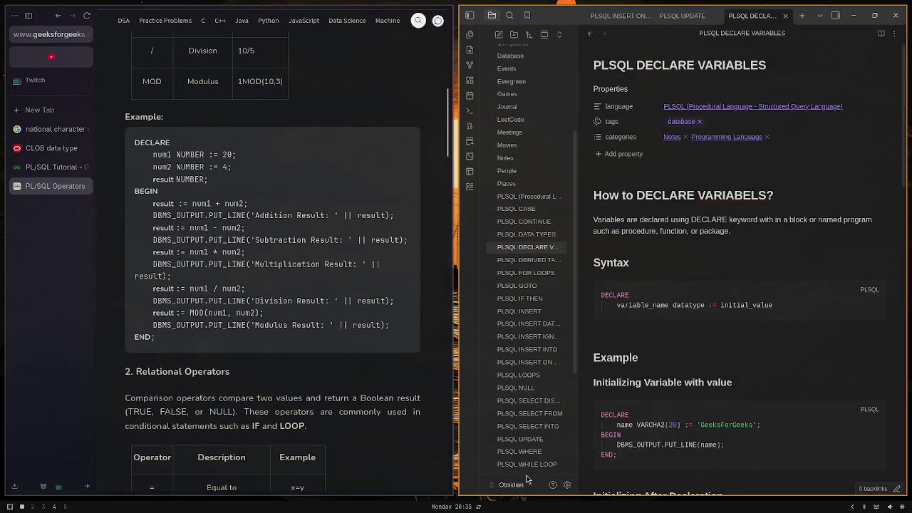
pyautogui.scroll(-5, 342, 322)
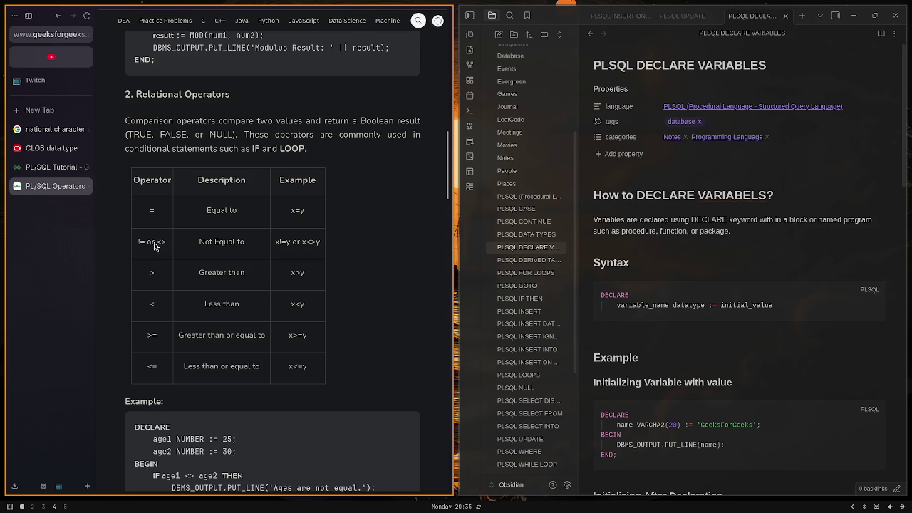
# Read through the PL/SQL Operators page, highlighting the <> operator and the MOD(10,3) example
pyautogui.moveTo(160, 242); pyautogui.dragTo(179, 244)
pyautogui.scroll(-3, 244, 243)
pyautogui.scroll(-1, 244, 240)
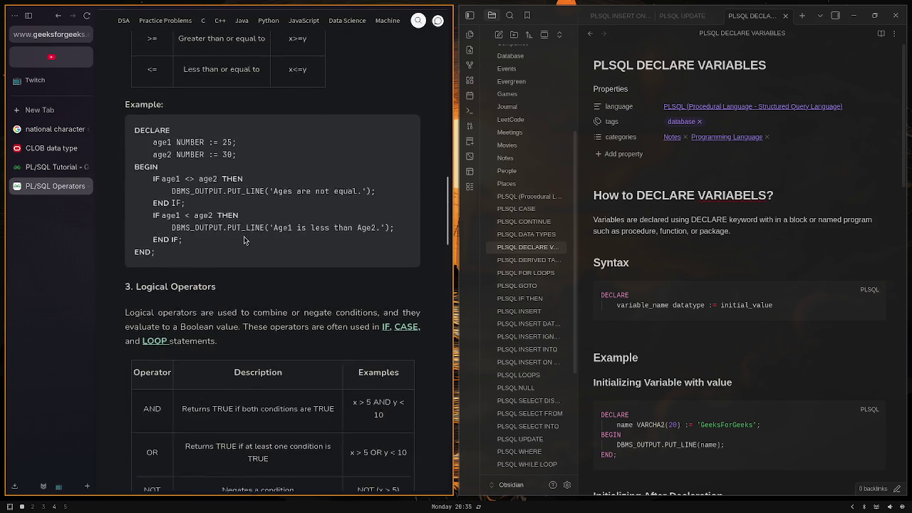
pyautogui.scroll(-2, 244, 240)
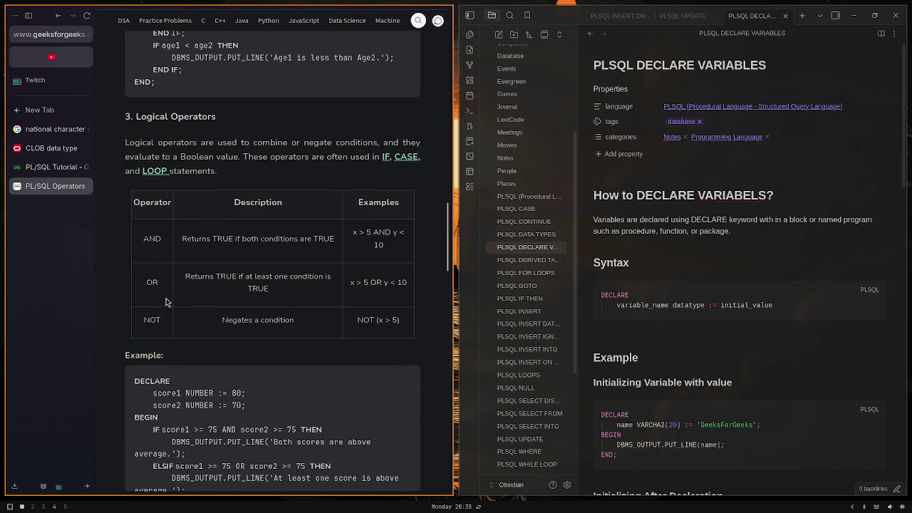
pyautogui.scroll(-2, 165, 292)
pyautogui.scroll(-2, 166, 292)
pyautogui.scroll(-2, 167, 291)
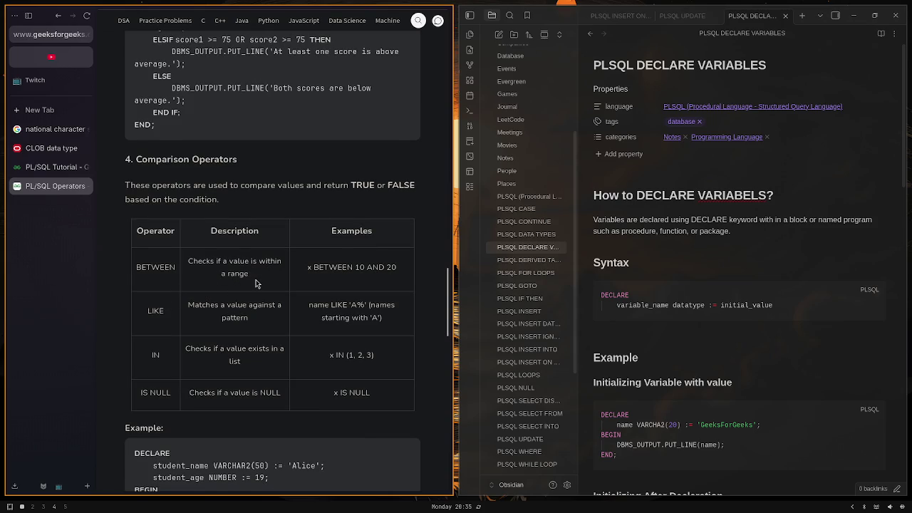
pyautogui.scroll(3, 256, 283)
pyautogui.scroll(7, 251, 282)
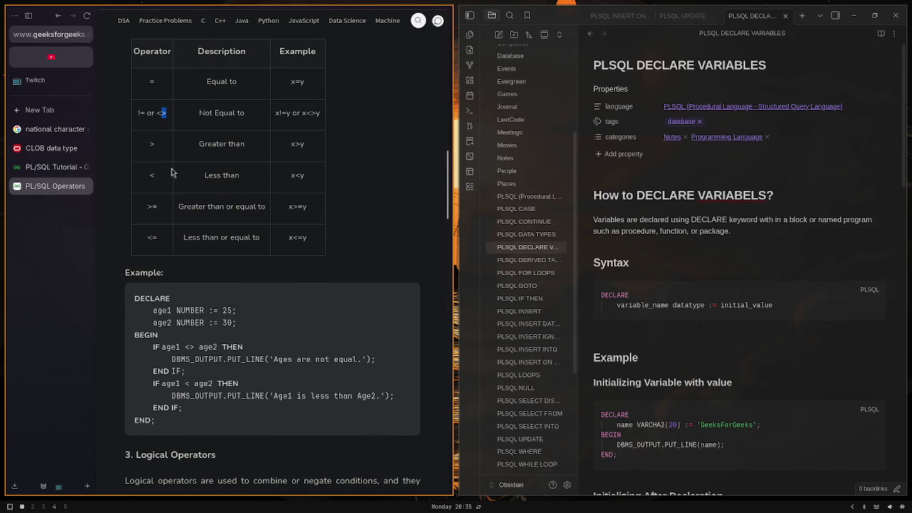
pyautogui.scroll(-5, 175, 203)
pyautogui.scroll(-5, 173, 201)
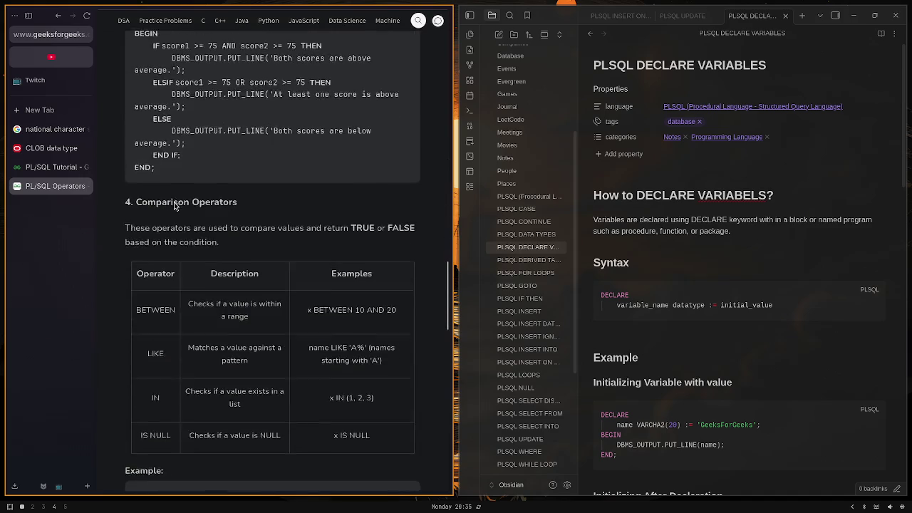
pyautogui.scroll(-3, 174, 206)
pyautogui.scroll(1, 178, 214)
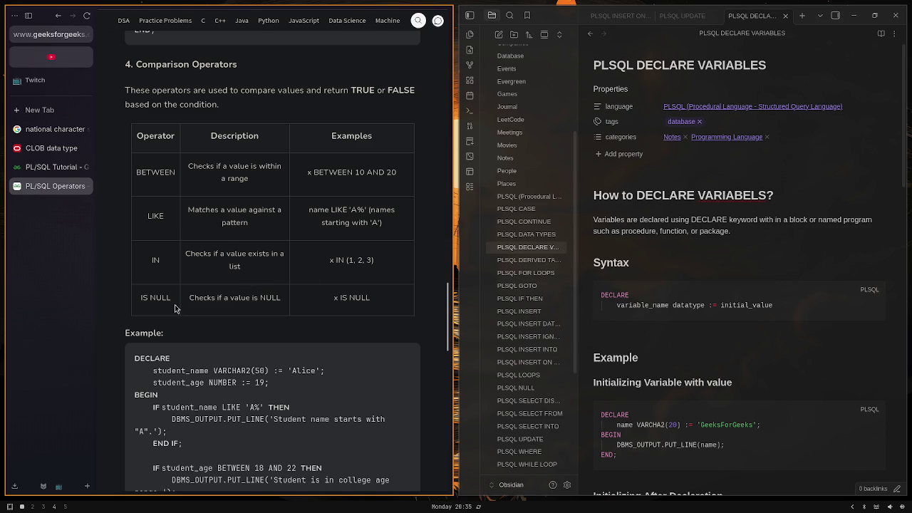
pyautogui.scroll(-3, 278, 298)
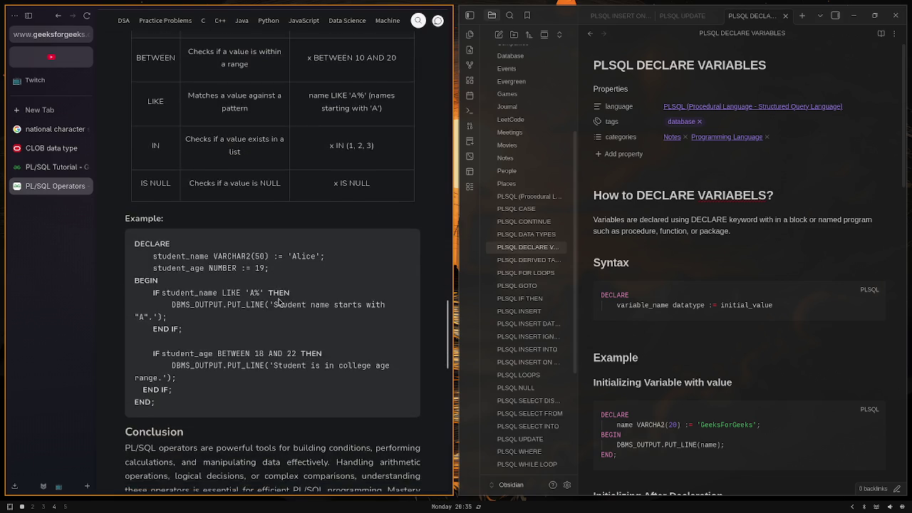
pyautogui.scroll(-2, 279, 302)
pyautogui.scroll(-3, 279, 302)
pyautogui.scroll(5, 278, 301)
pyautogui.scroll(5, 278, 302)
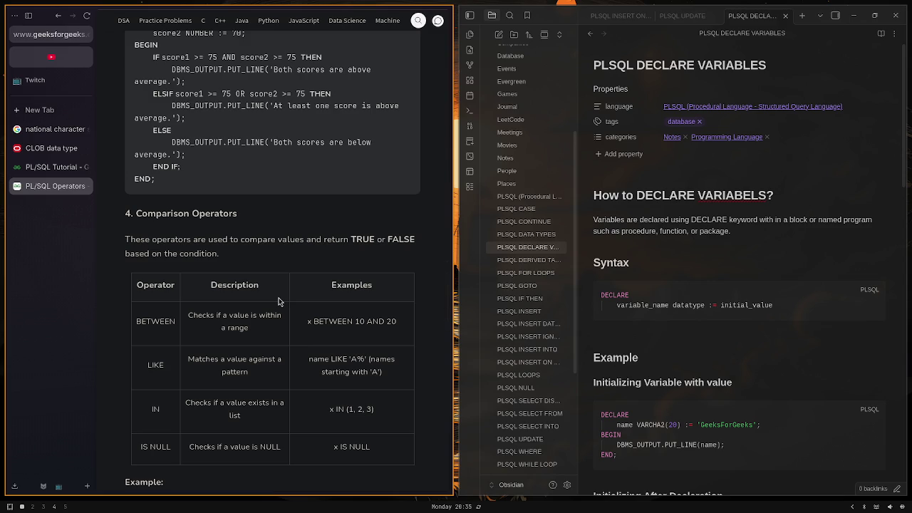
pyautogui.scroll(2, 279, 301)
pyautogui.scroll(3, 279, 299)
pyautogui.scroll(3, 279, 300)
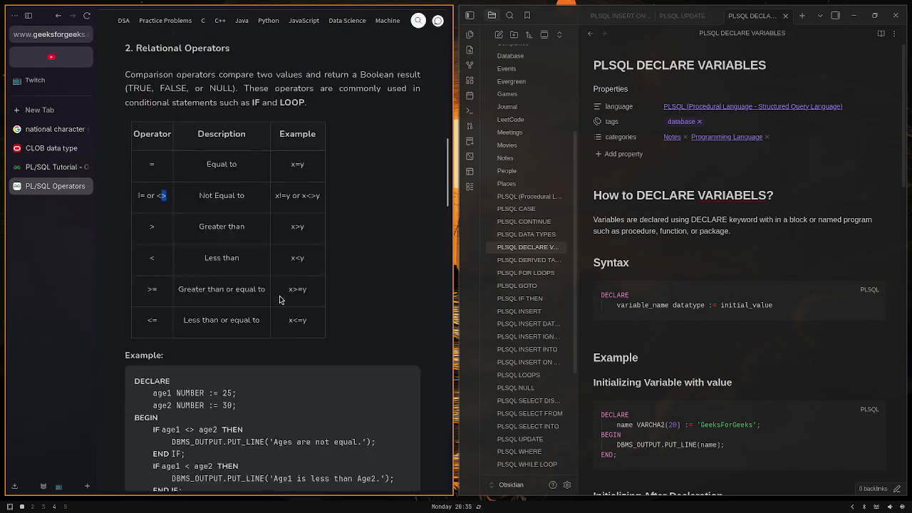
pyautogui.scroll(3, 280, 300)
pyautogui.scroll(3, 280, 300)
pyautogui.scroll(2, 280, 299)
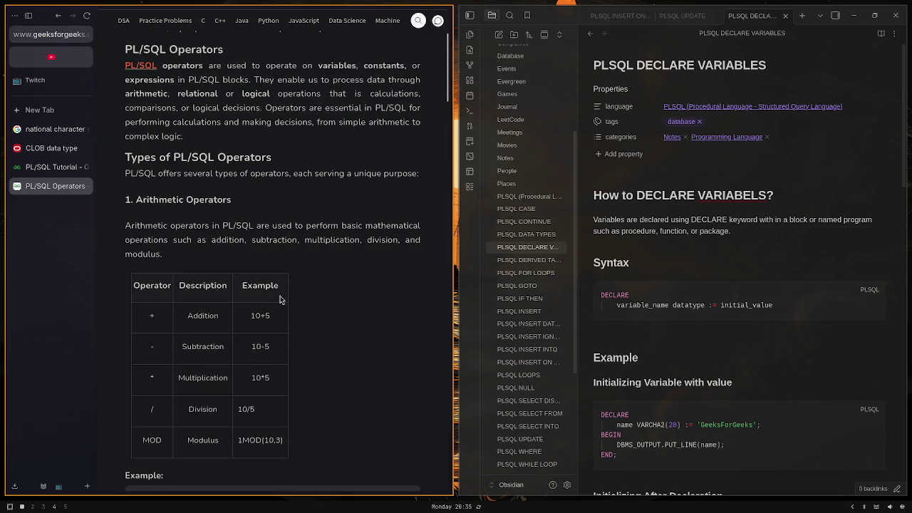
pyautogui.scroll(-5, 280, 299)
pyautogui.scroll(-5, 280, 299)
pyautogui.scroll(3, 280, 301)
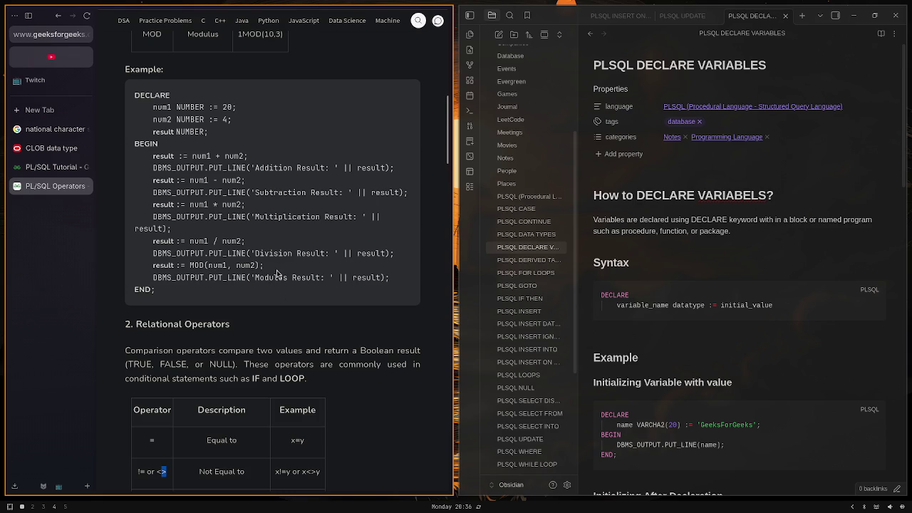
pyautogui.scroll(3, 276, 273)
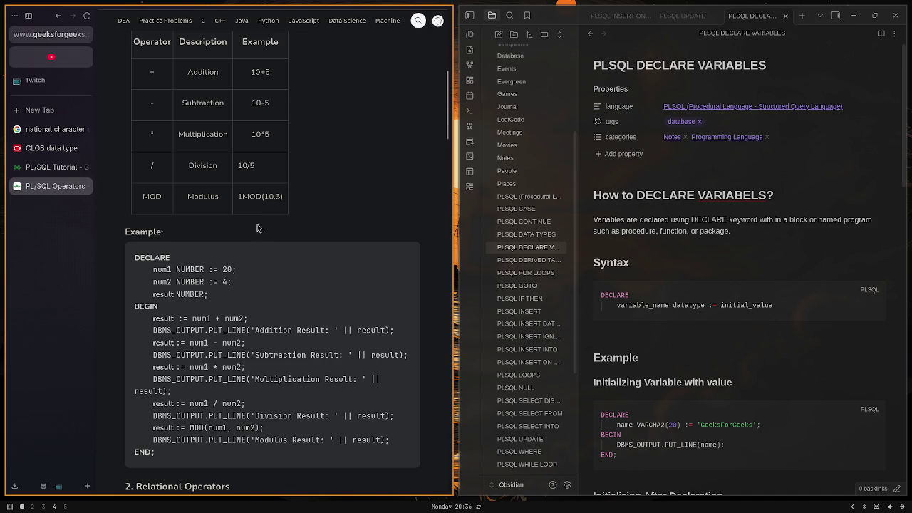
pyautogui.moveTo(240, 204)
pyautogui.mouseDown()
pyautogui.moveTo(284, 201)
pyautogui.moveTo(244, 205)
pyautogui.mouseUp()
pyautogui.click(228, 207)
pyautogui.scroll(1, 292, 238)
pyautogui.scroll(1, 301, 244)
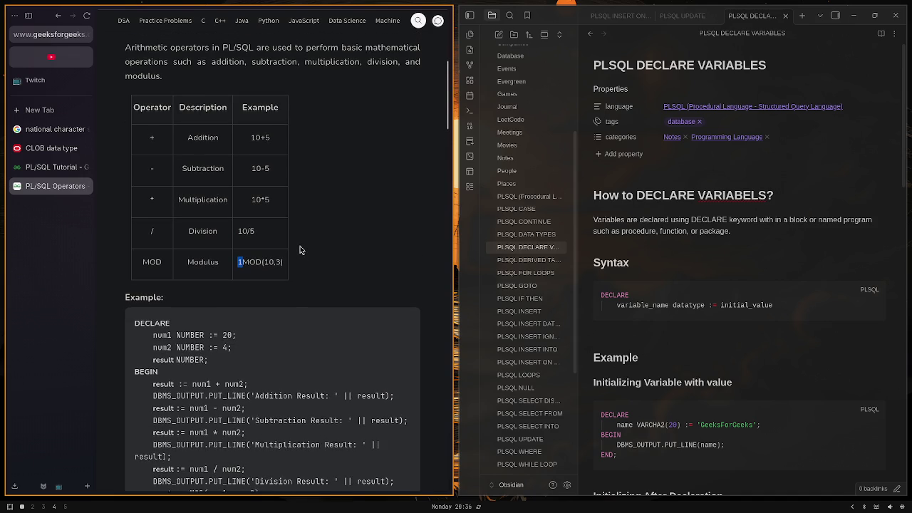
pyautogui.scroll(2, 300, 246)
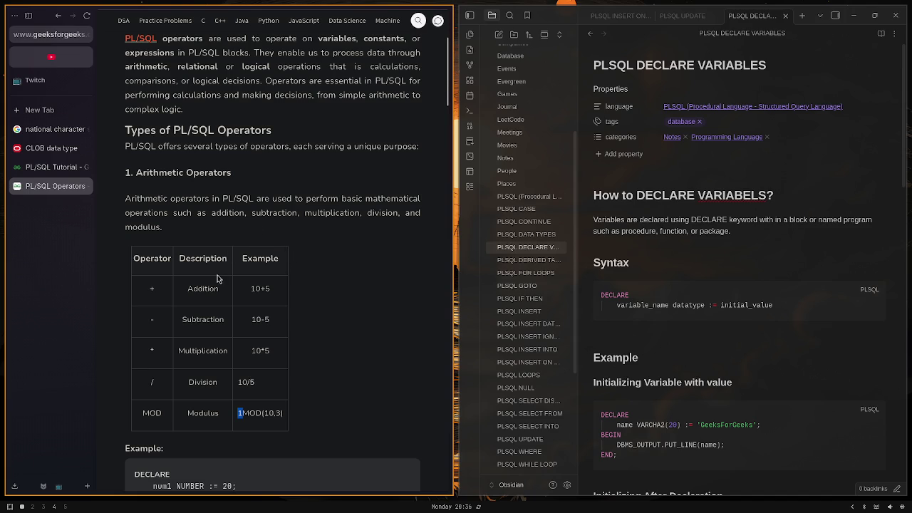
pyautogui.scroll(-3, 240, 236)
pyautogui.scroll(8, 241, 232)
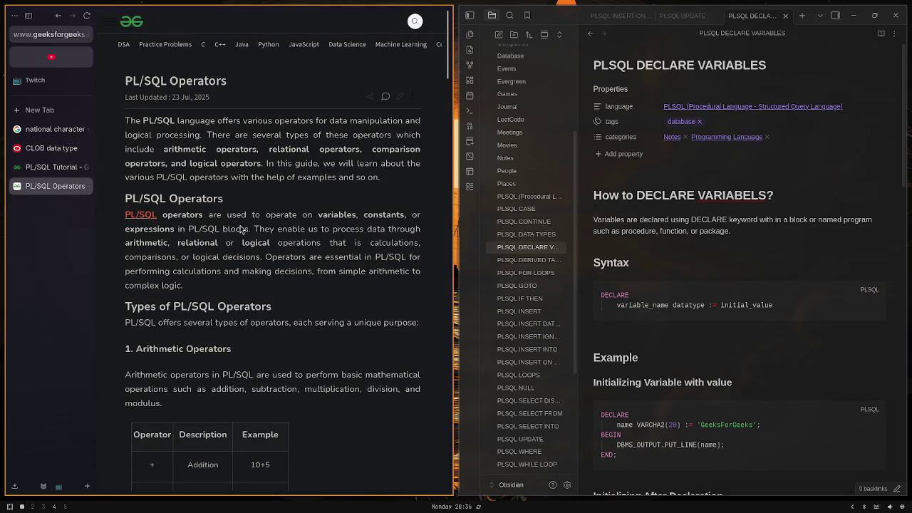
# Switch to the PL/SQL Tutorial page and highlight the PL/SQL Constants topic name
pyautogui.click(58, 15)
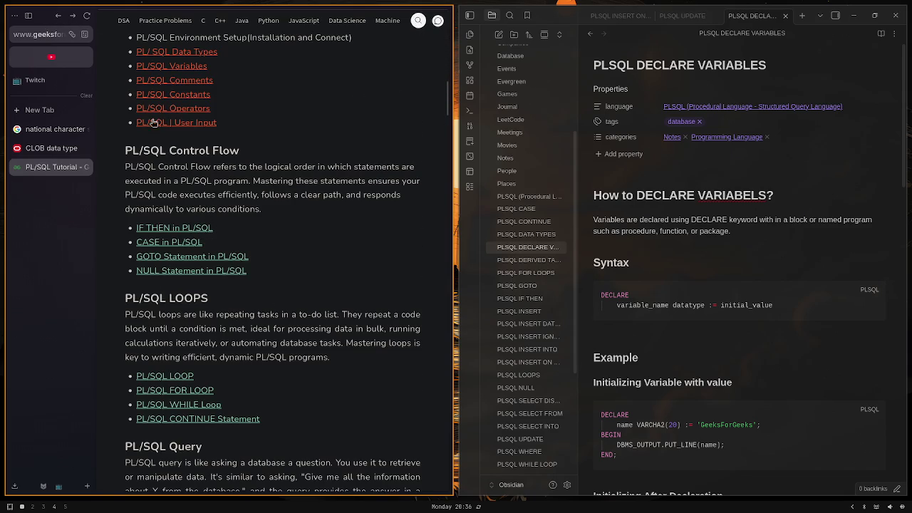
pyautogui.scroll(1, 254, 180)
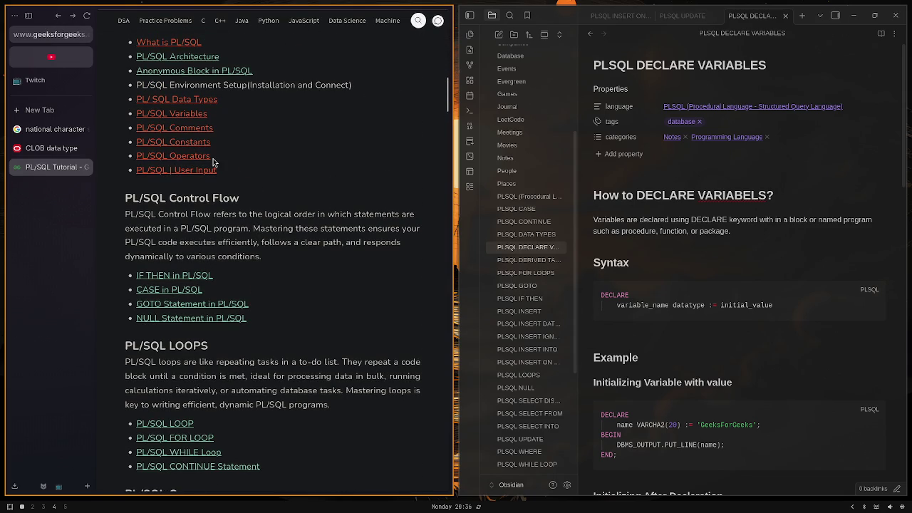
pyautogui.moveTo(213, 156); pyautogui.dragTo(136, 155)
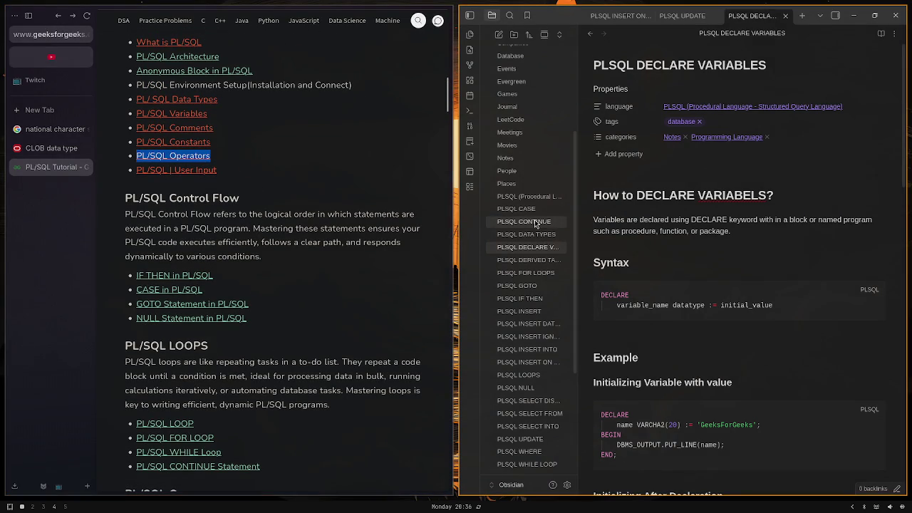
pyautogui.click(228, 155)
pyautogui.moveTo(214, 149); pyautogui.dragTo(307, 144)
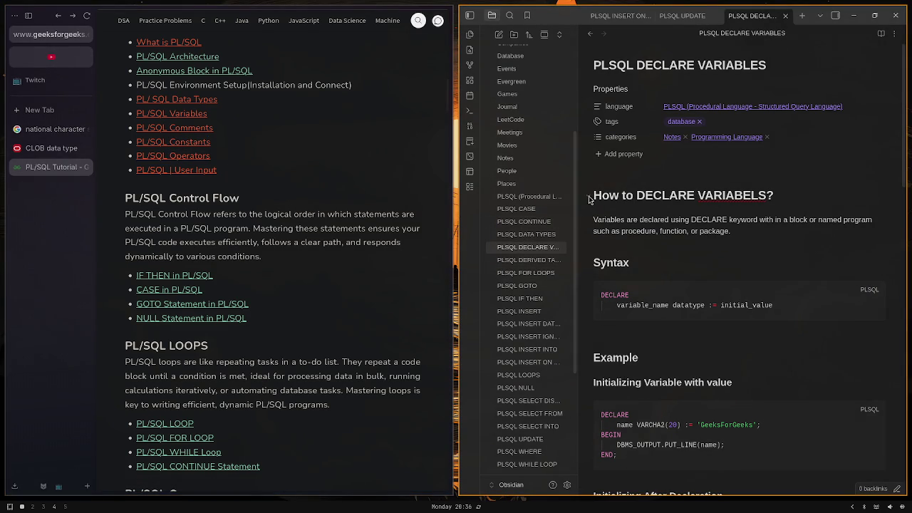
# Create a new note from the PLSQL overview table and apply the PLSQL template to it
pyautogui.click(540, 197)
pyautogui.click(857, 309)
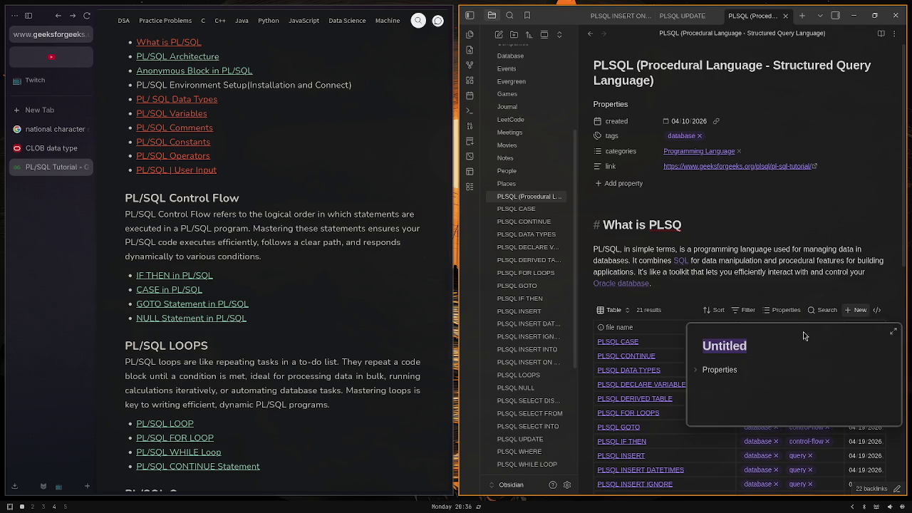
pyautogui.scroll(-3, 725, 403)
pyautogui.scroll(-3, 618, 391)
pyautogui.click(618, 392)
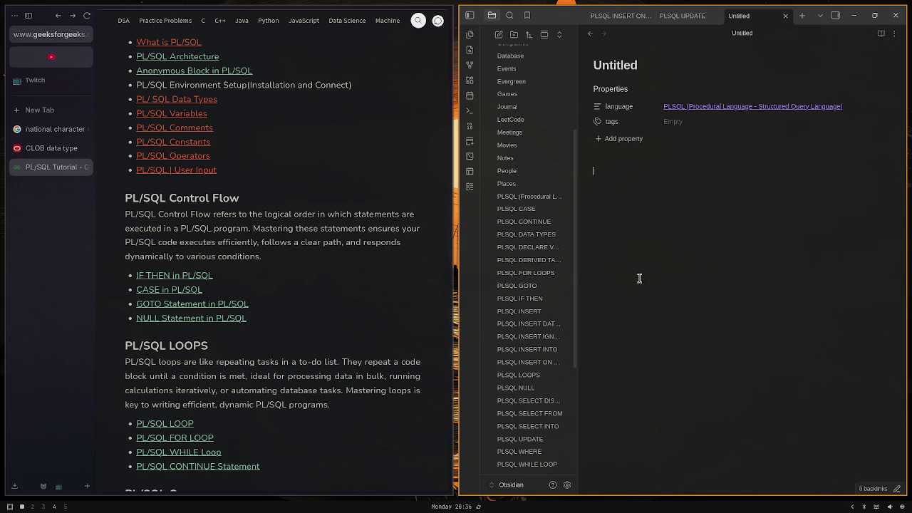
pyautogui.hotkey('alt', 'e')
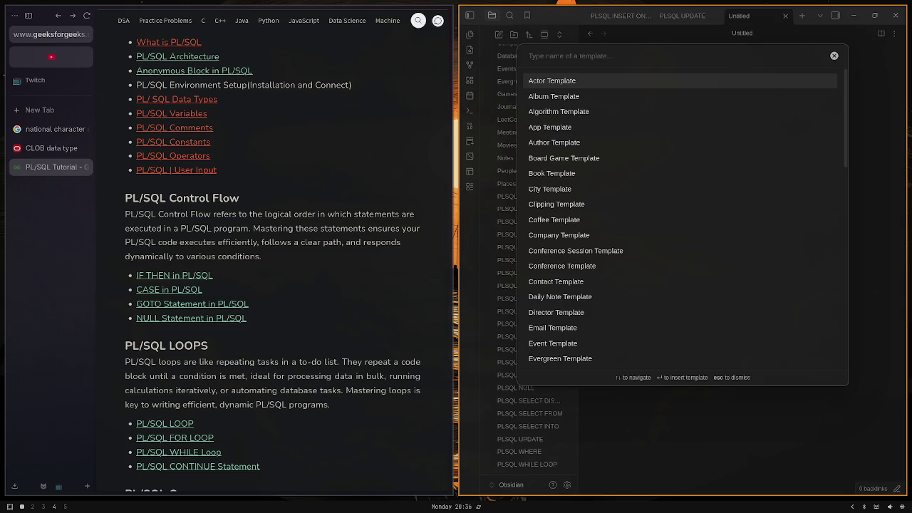
pyautogui.write('plsql')
pyautogui.press('Return')
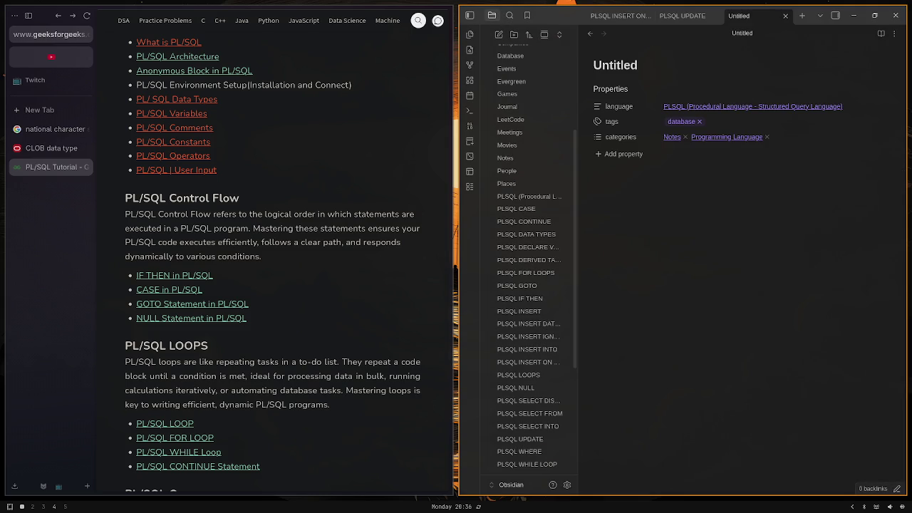
# Discard a stray 'TOT' tag entry and rename the note to 'PLSQL CONSTANT'
pyautogui.click(735, 122)
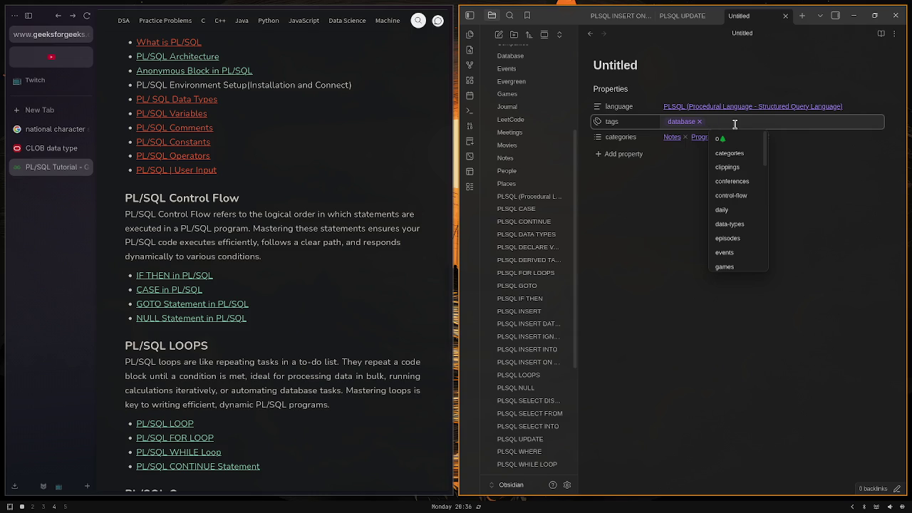
pyautogui.write('TOT')
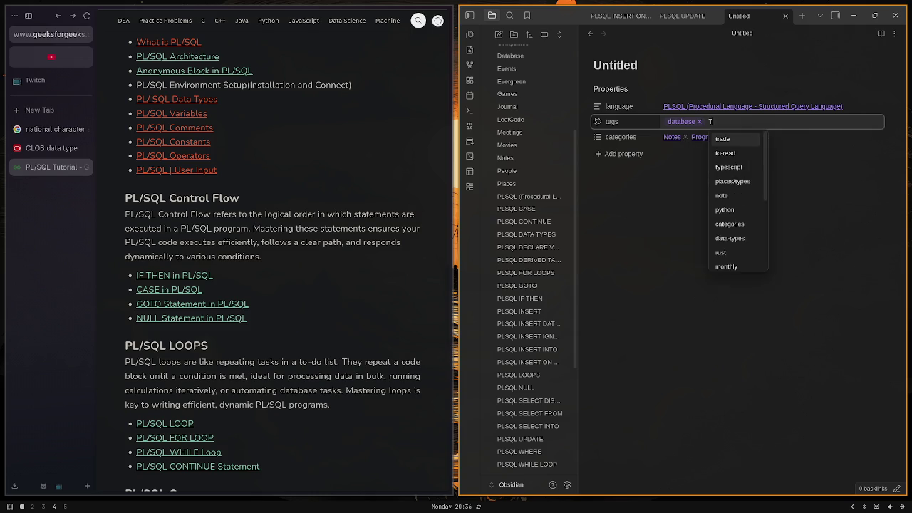
pyautogui.click(670, 82)
pyautogui.click(638, 67)
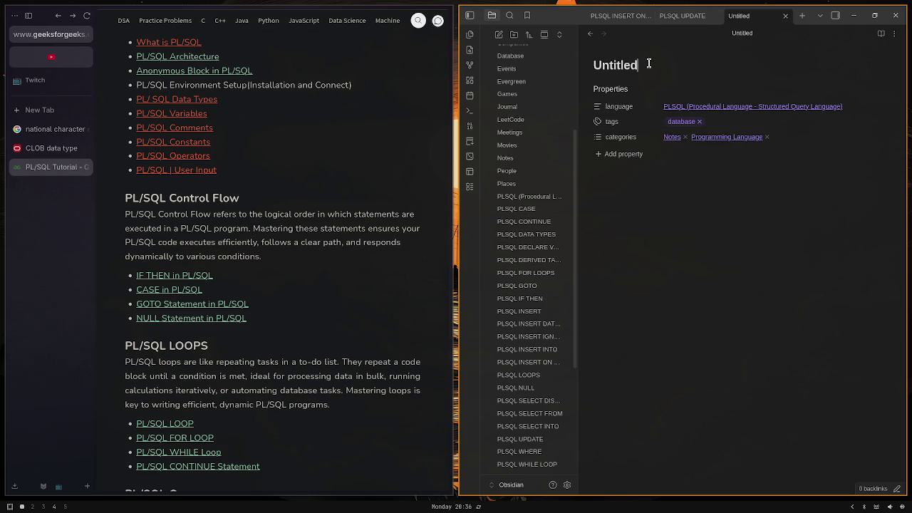
pyautogui.hotkey('ctrl', 'a')
pyautogui.write('PLSQL ')
pyautogui.write('CONSTANT')
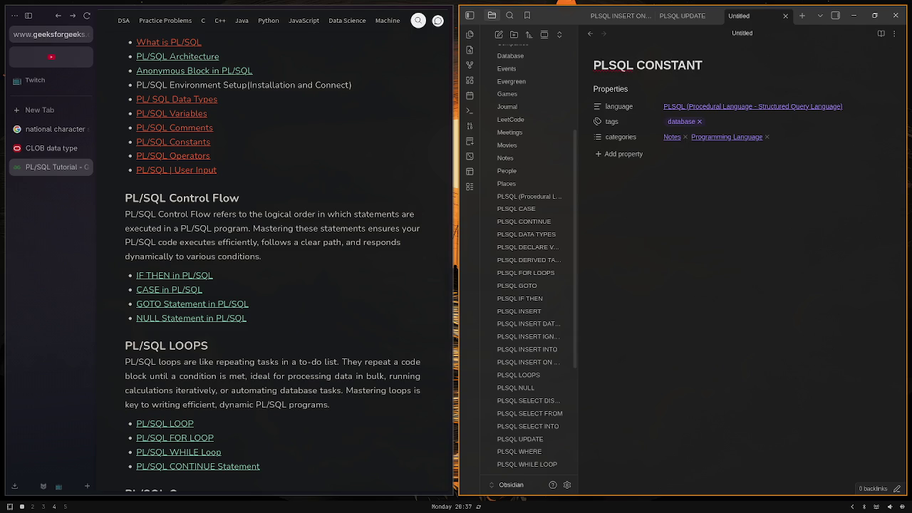
# Add the to-do tag alongside database in the note's tags property
pyautogui.click(738, 121)
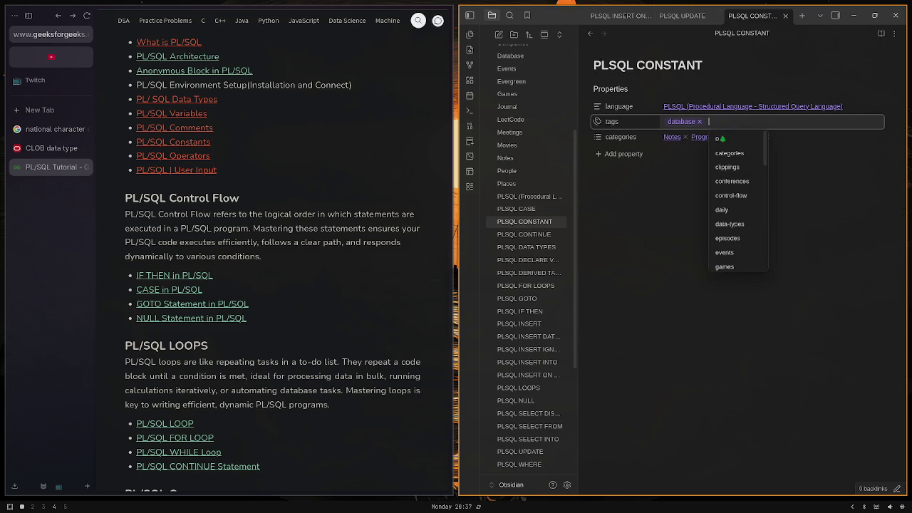
pyautogui.write('to-')
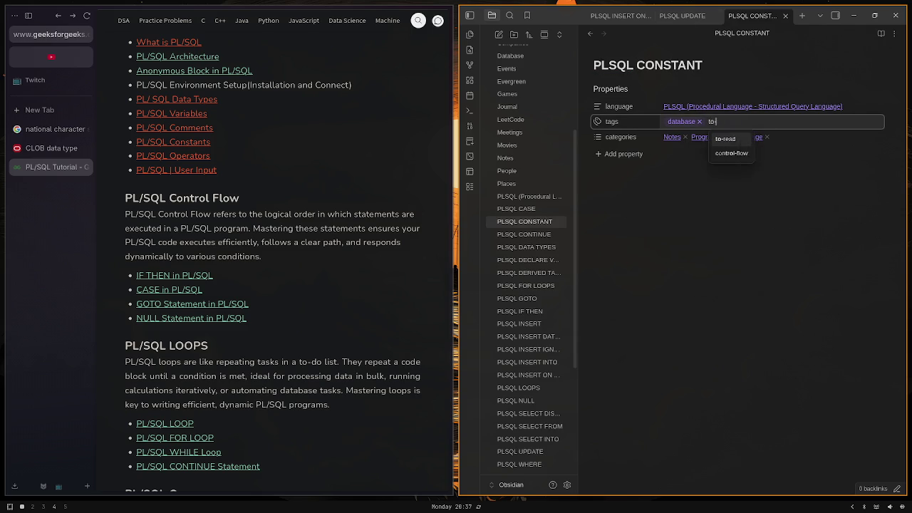
pyautogui.write('do')
pyautogui.press('Return')
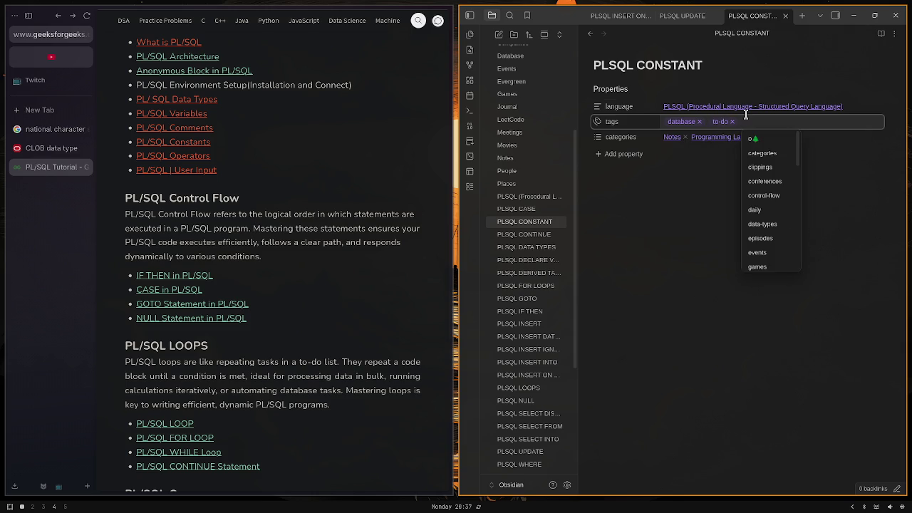
pyautogui.click(663, 234)
pyautogui.scroll(-3, 366, 256)
pyautogui.scroll(-1, 317, 240)
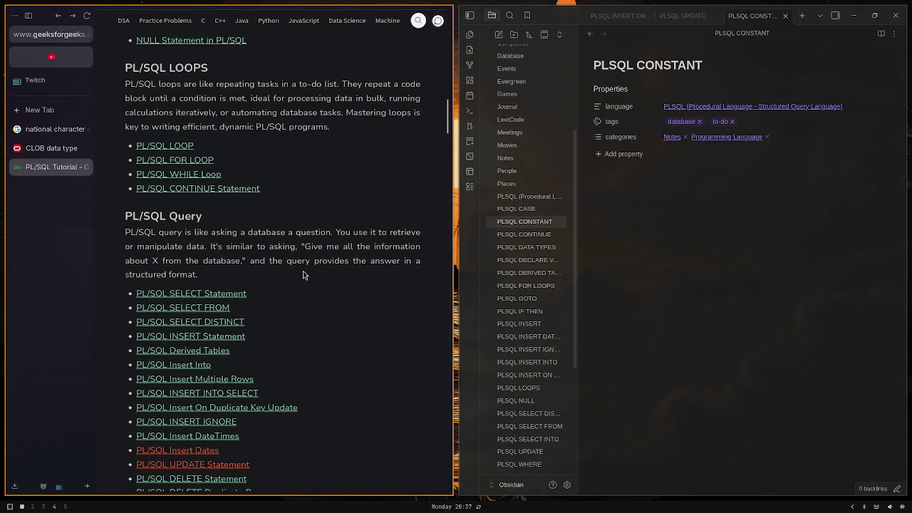
# Scroll through the PL/SQL tutorial's Query, Clauses, Operators and later topic sections
pyautogui.scroll(-2, 290, 304)
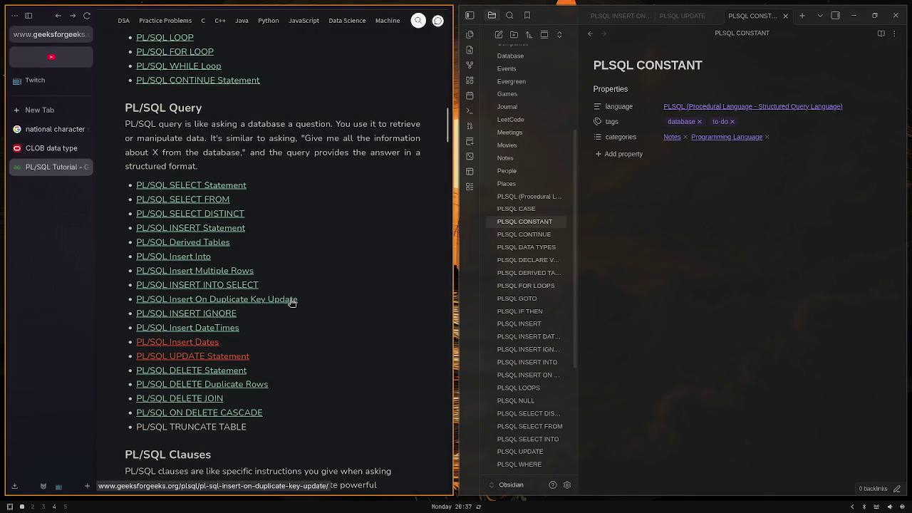
pyautogui.scroll(-4, 312, 374)
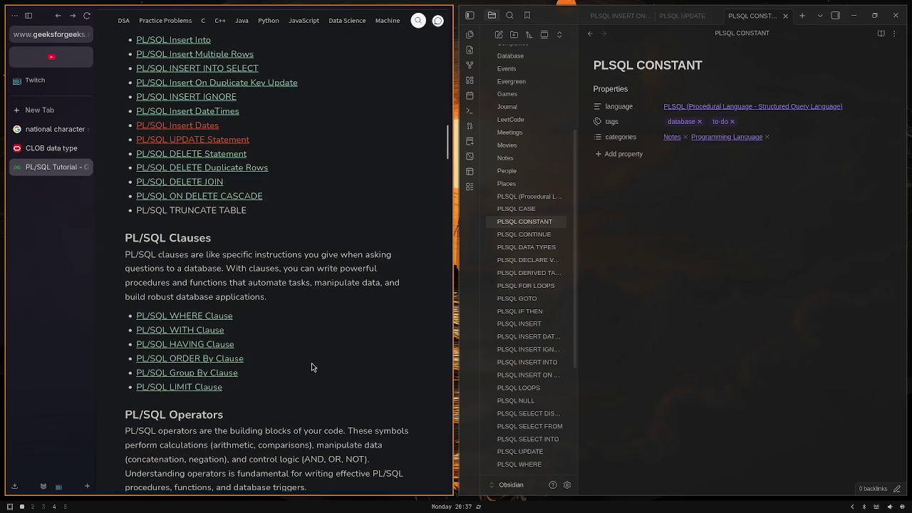
pyautogui.scroll(-5, 312, 367)
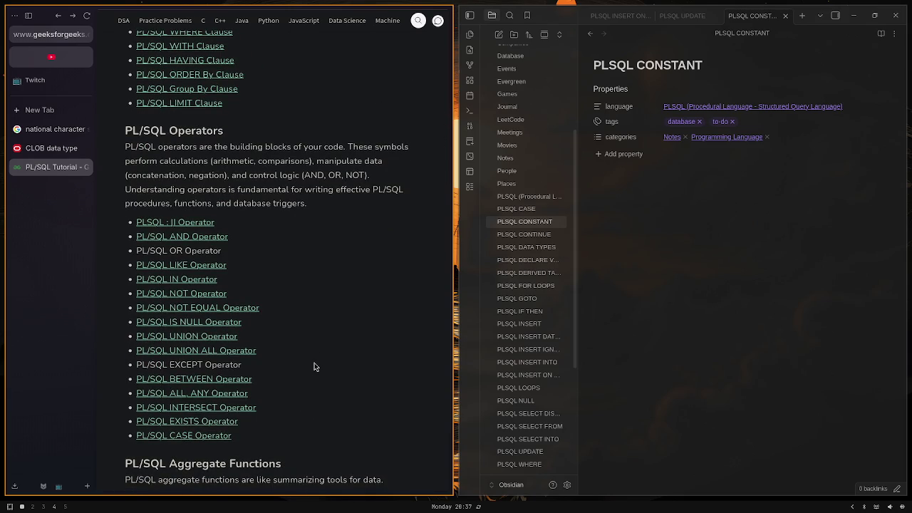
pyautogui.scroll(-4, 314, 366)
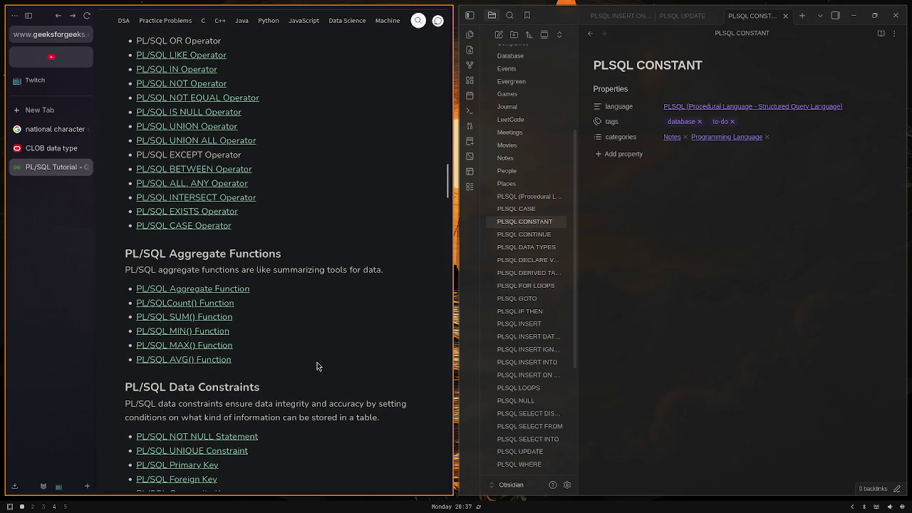
pyautogui.scroll(-1, 317, 367)
pyautogui.scroll(-2, 317, 367)
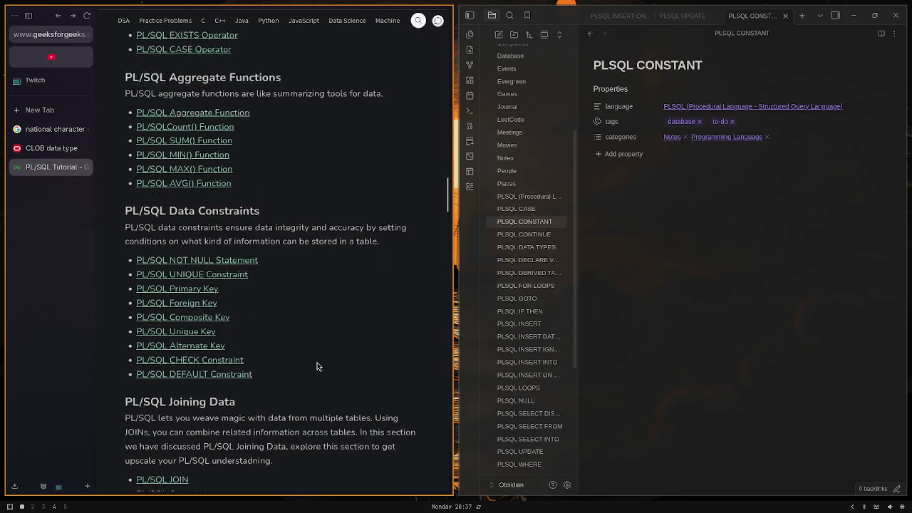
pyautogui.scroll(-2, 317, 366)
pyautogui.scroll(-2, 318, 366)
pyautogui.scroll(-2, 317, 366)
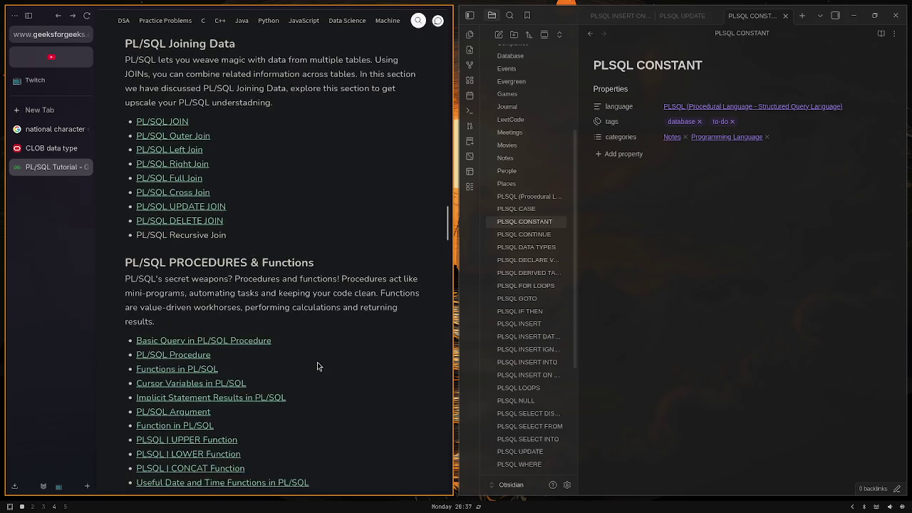
pyautogui.scroll(-2, 317, 366)
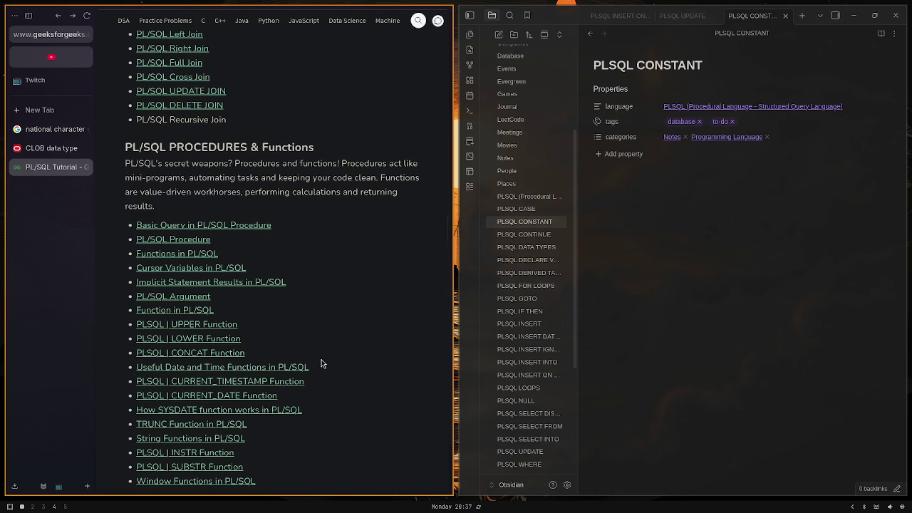
pyautogui.scroll(4, 325, 356)
pyautogui.scroll(7, 327, 354)
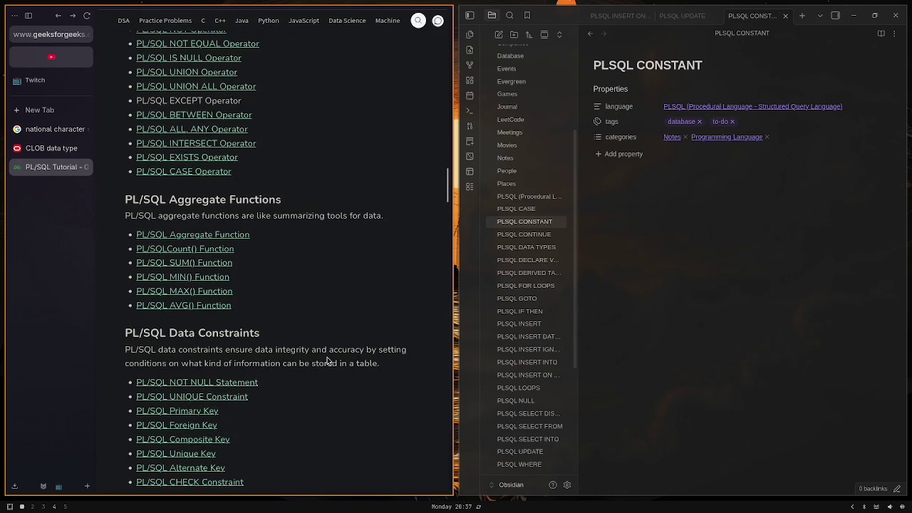
pyautogui.scroll(5, 327, 362)
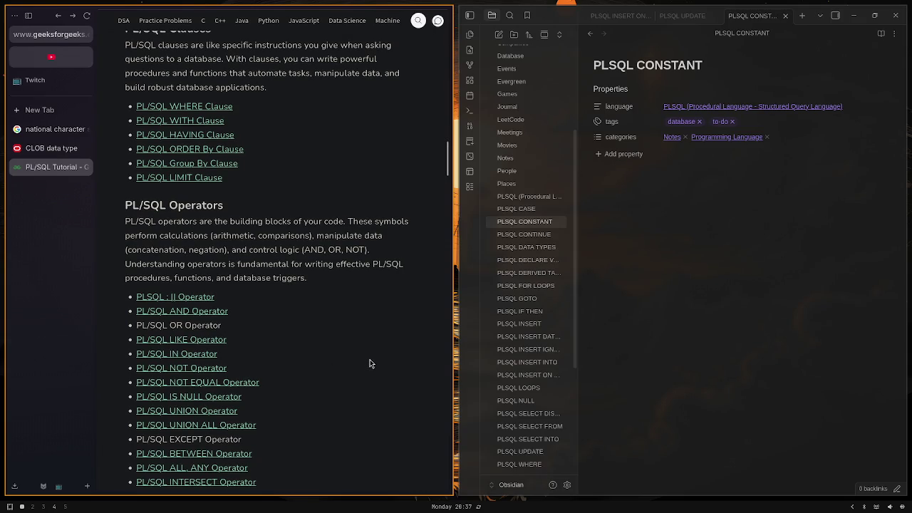
# Search Google for 'github' in a new tab and open the GitHub dashboard from the top result
pyautogui.click(46, 112)
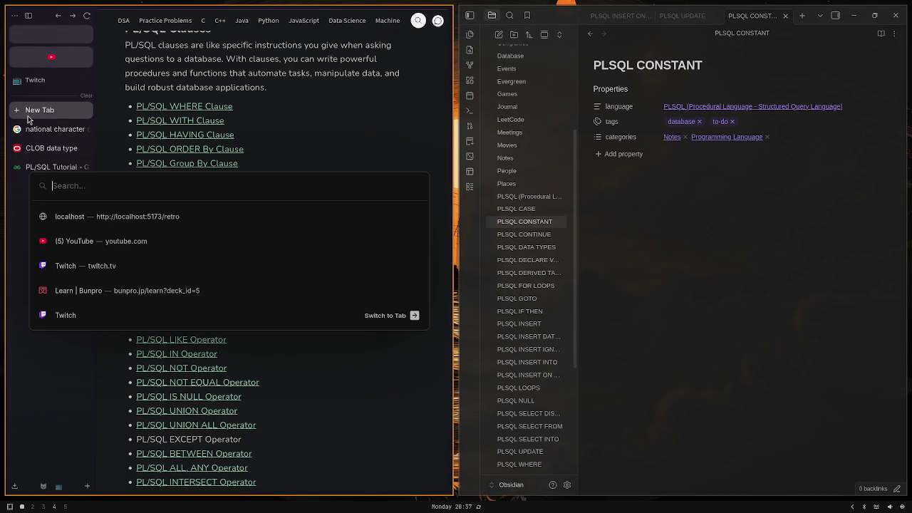
pyautogui.write('gutgyuv')
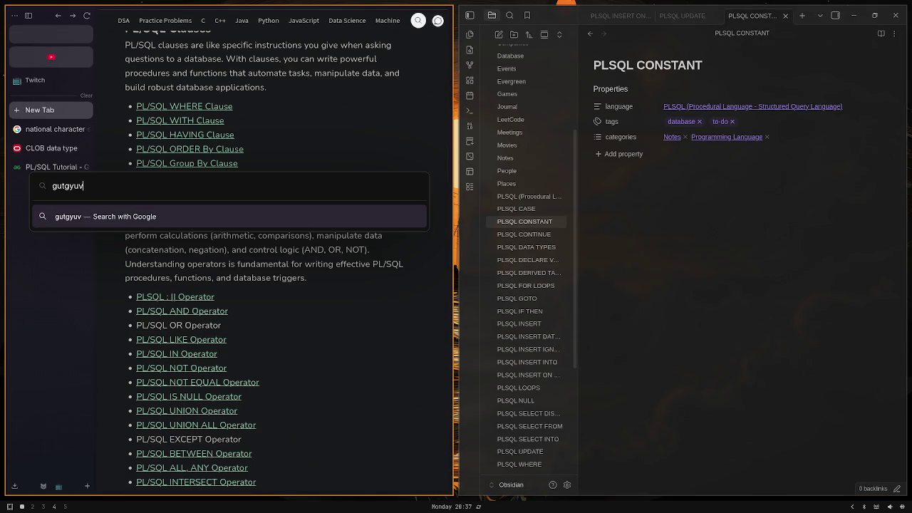
pyautogui.write('=')
pyautogui.press('BackSpace')
pyautogui.press('BackSpace')
pyautogui.press('BackSpace')
pyautogui.press('BackSpace')
pyautogui.press('BackSpace')
pyautogui.press('BackSpace')
pyautogui.write('i')
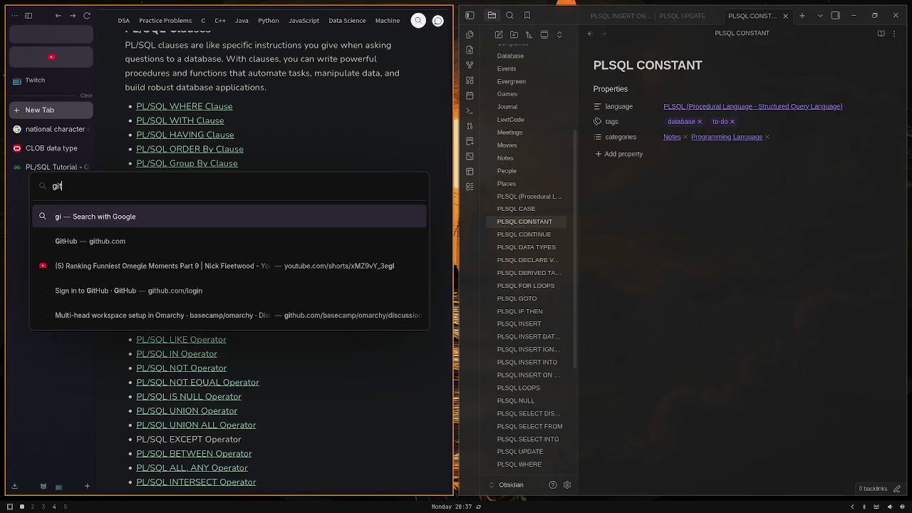
pyautogui.write('thub')
pyautogui.press('Return')
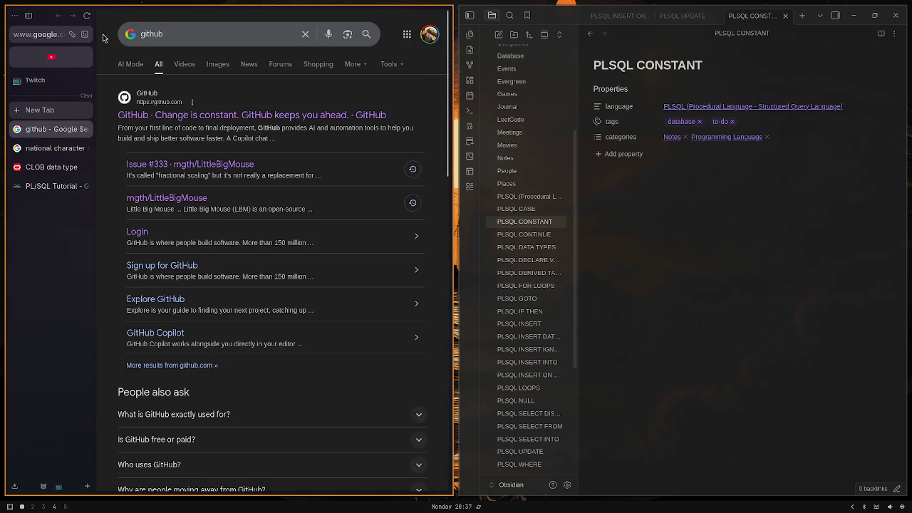
pyautogui.click(206, 117)
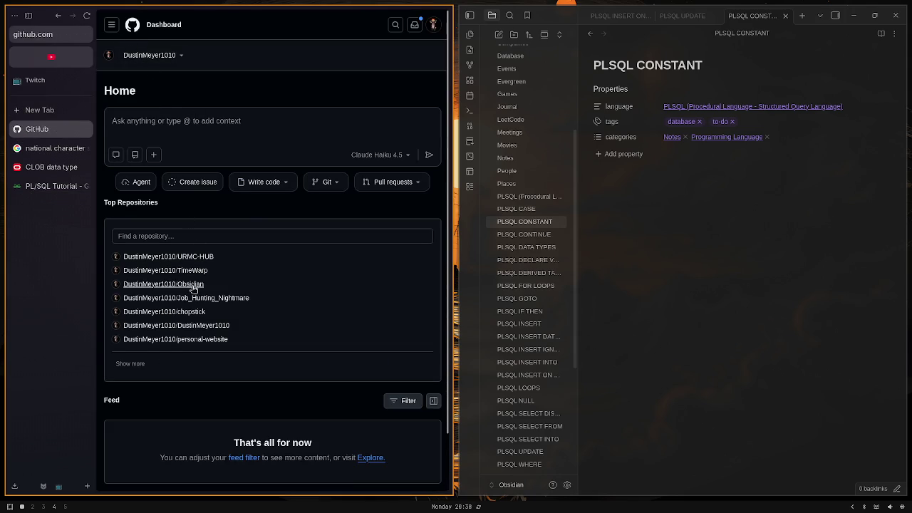
# Open the chopstick repository and scroll through its README usage examples, returning to the top
pyautogui.click(183, 311)
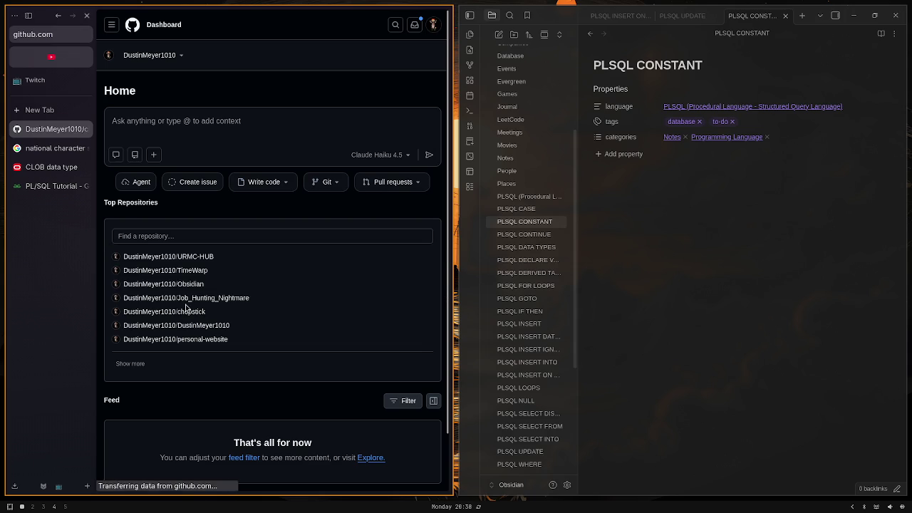
pyautogui.scroll(-5, 187, 281)
pyautogui.scroll(-2, 186, 271)
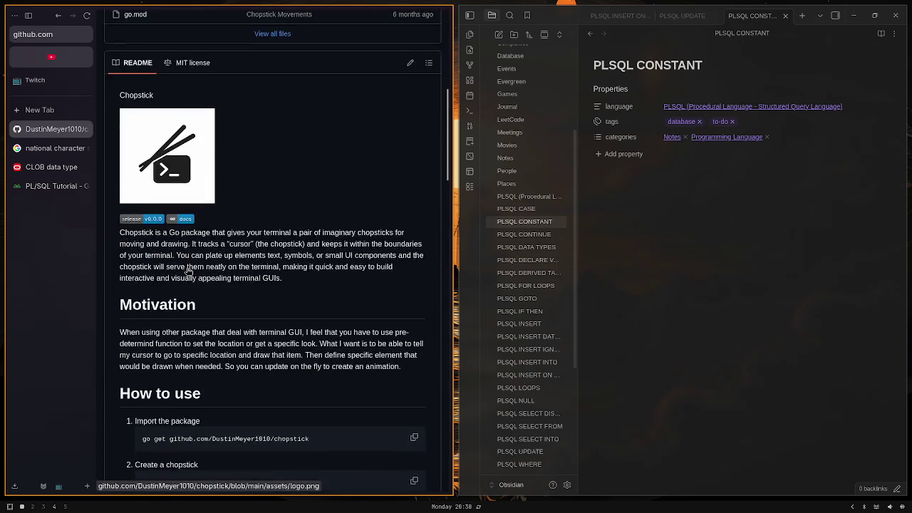
pyautogui.scroll(-4, 187, 268)
pyautogui.scroll(-3, 187, 269)
pyautogui.scroll(-2, 187, 269)
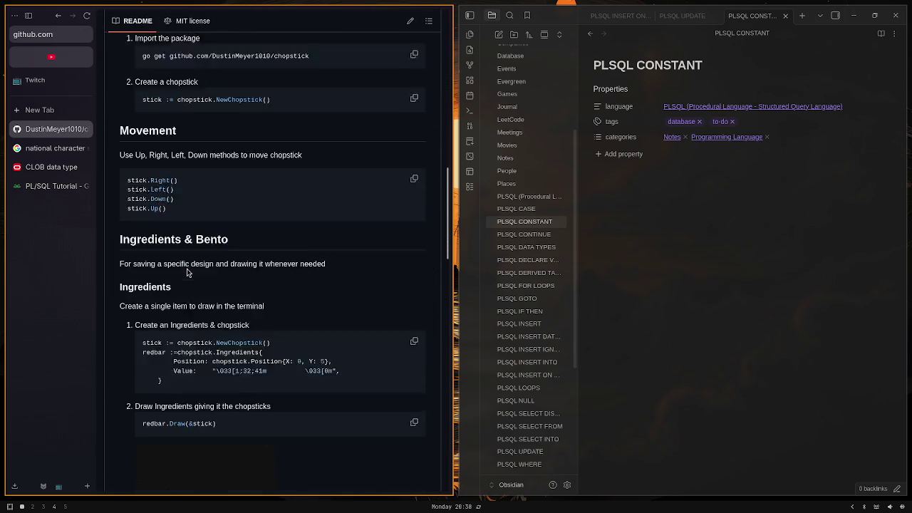
pyautogui.scroll(-3, 187, 268)
pyautogui.scroll(-2, 186, 269)
pyautogui.scroll(-4, 188, 273)
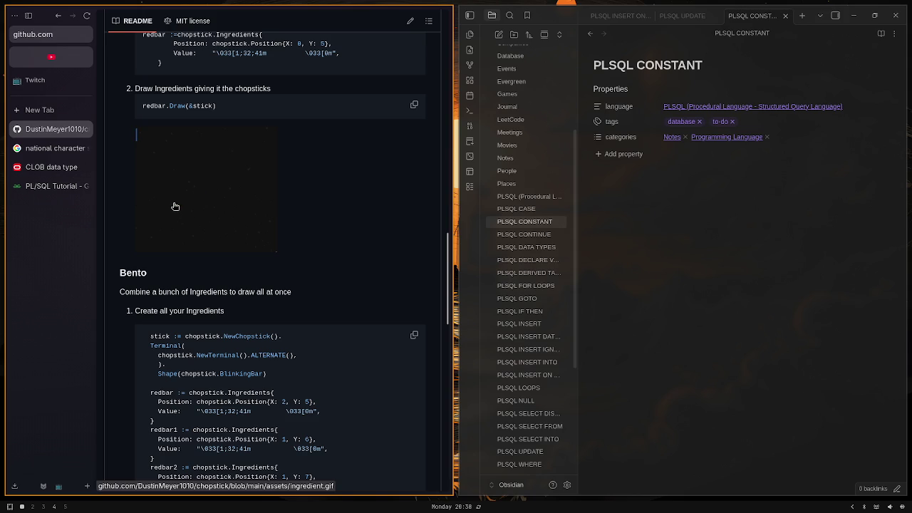
pyautogui.scroll(3, 231, 203)
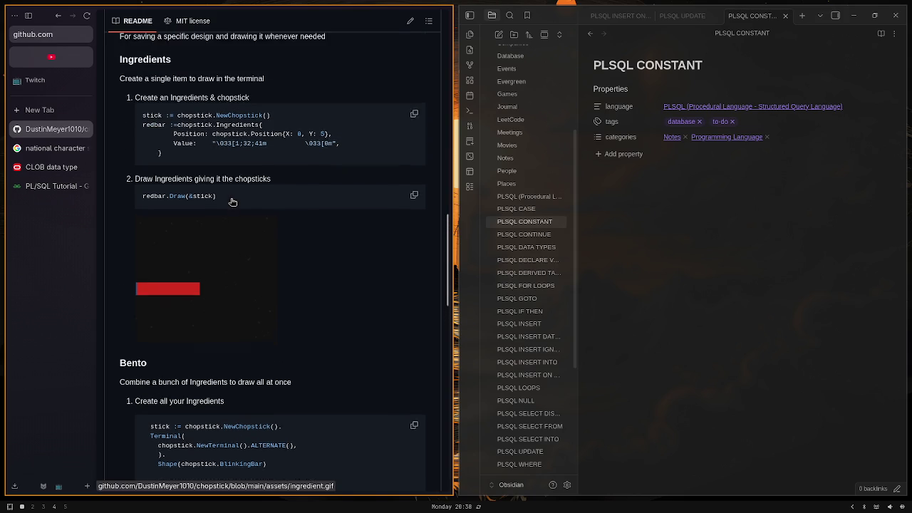
pyautogui.scroll(2, 230, 201)
pyautogui.scroll(-5, 230, 202)
pyautogui.scroll(-4, 224, 204)
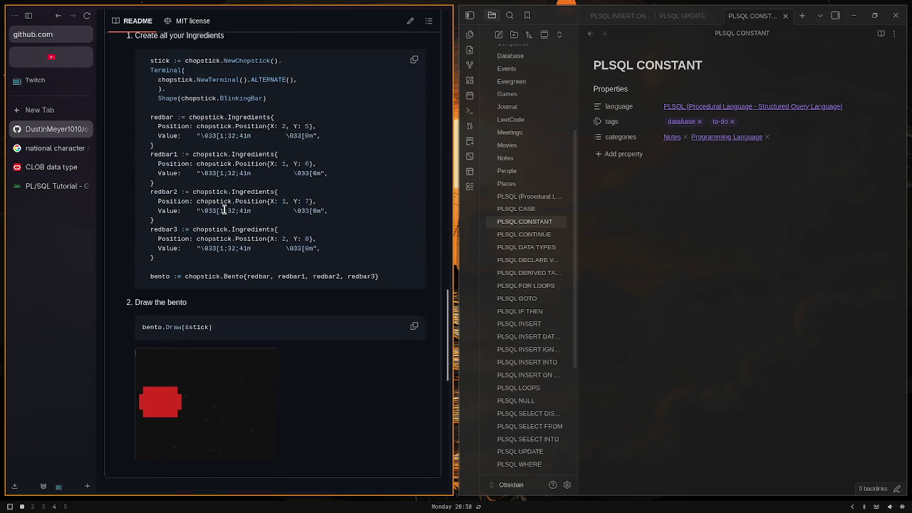
pyautogui.scroll(7, 228, 208)
pyautogui.scroll(3, 230, 210)
pyautogui.scroll(-5, 230, 200)
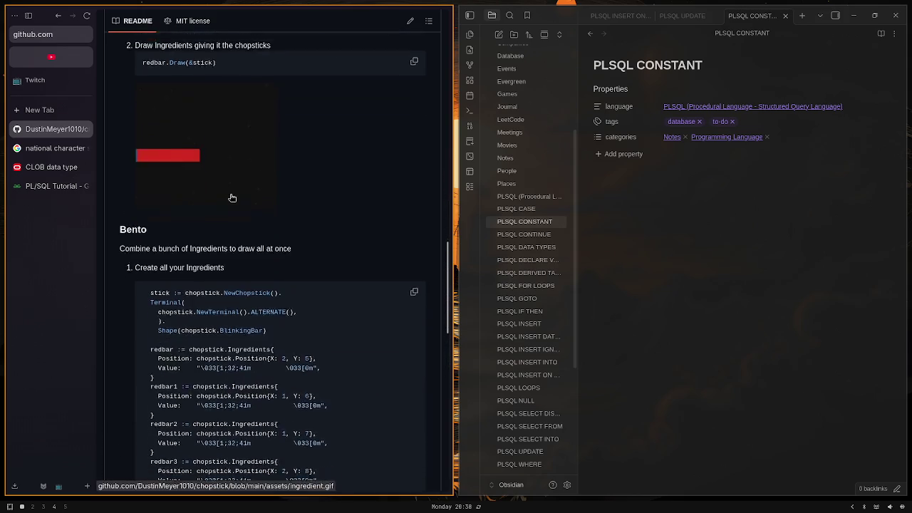
pyautogui.scroll(-1, 230, 199)
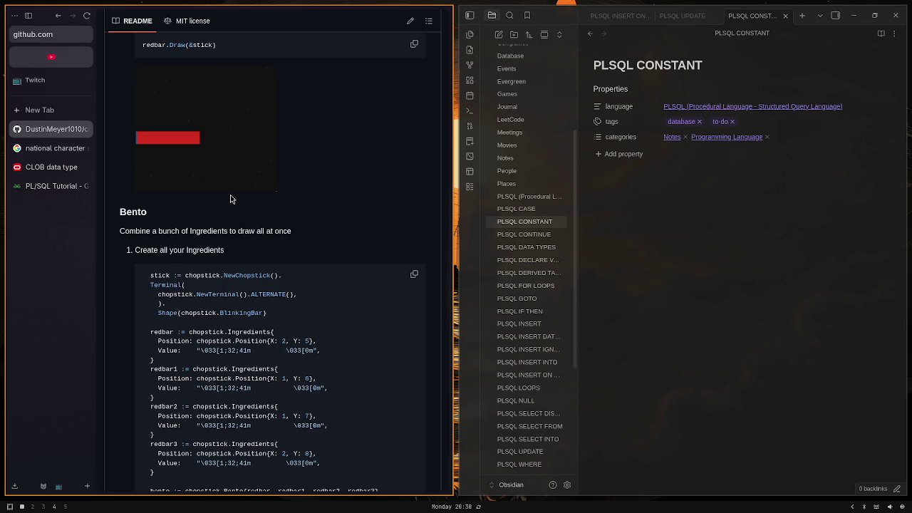
pyautogui.scroll(-1, 230, 199)
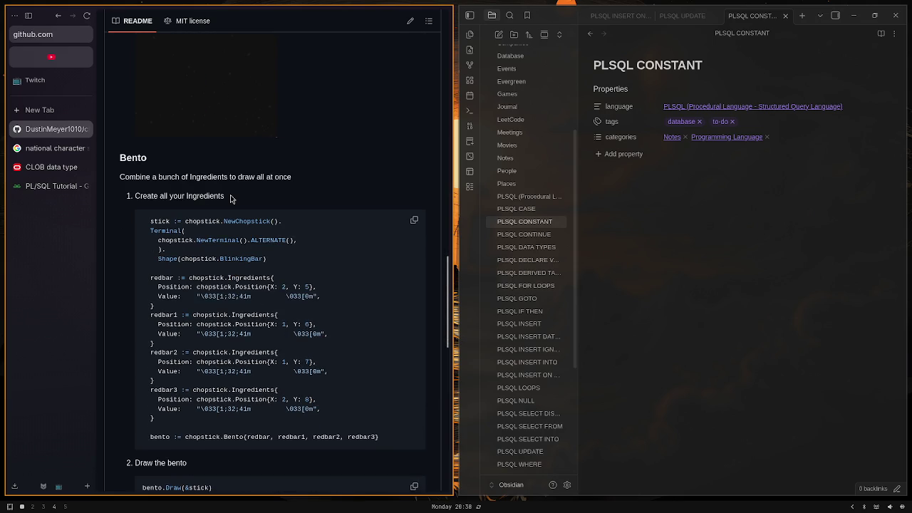
pyautogui.scroll(5, 230, 199)
pyautogui.scroll(5, 237, 196)
pyautogui.scroll(5, 237, 196)
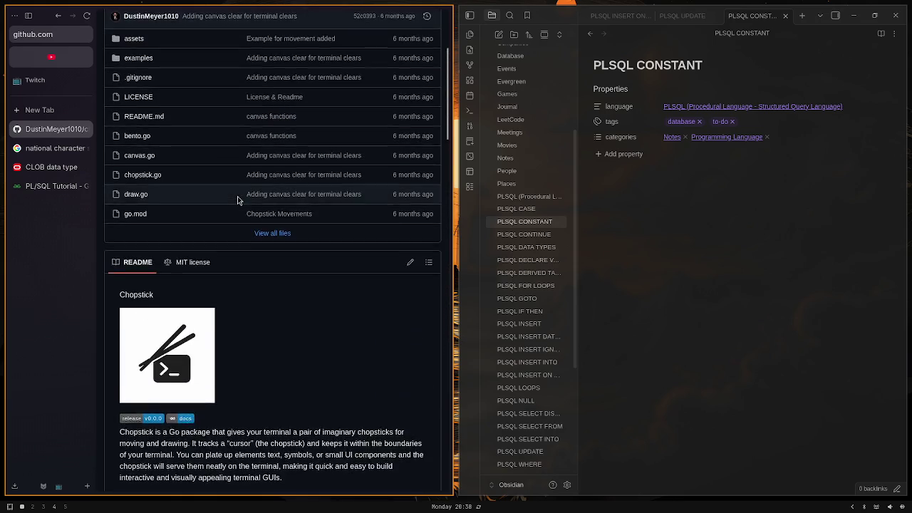
pyautogui.scroll(5, 237, 196)
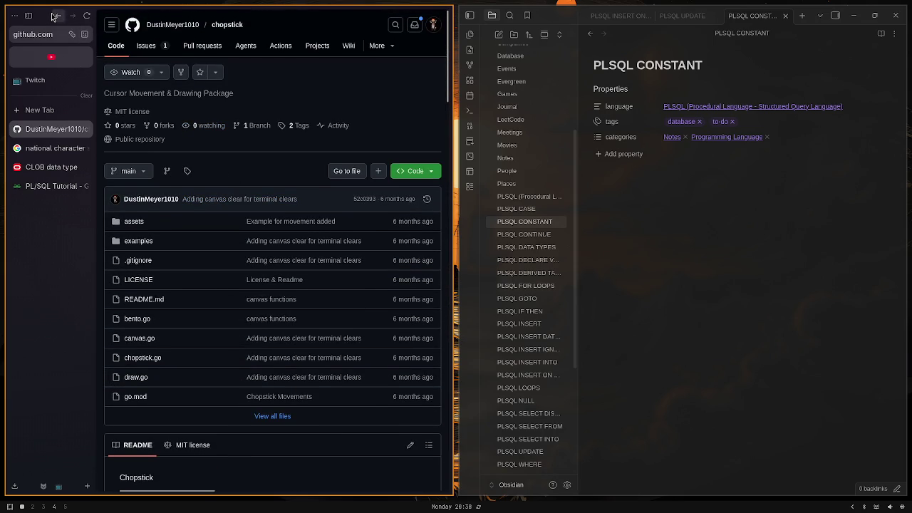
pyautogui.rightClick(55, 16)
pyautogui.press('Escape')
# Go to the owner's profile, open the sushi repository, then its examples folder
pyautogui.click(193, 28)
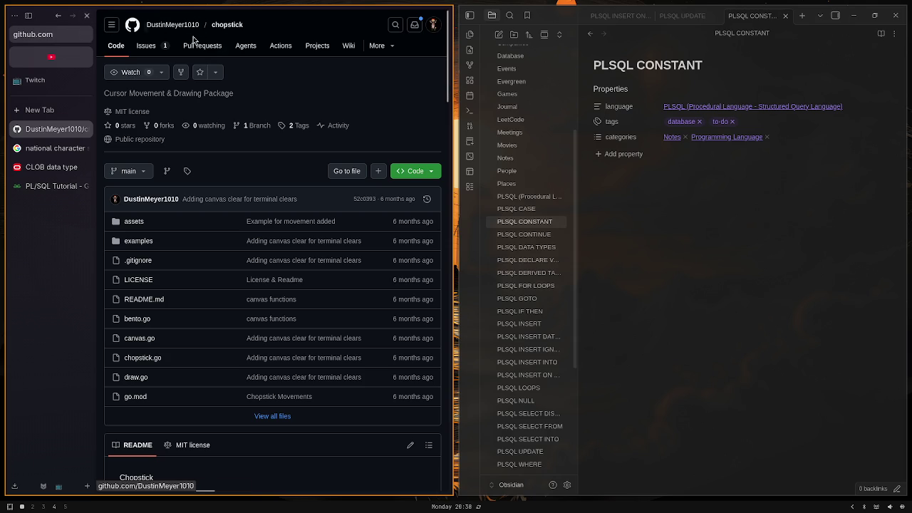
pyautogui.scroll(-4, 194, 56)
pyautogui.scroll(-5, 198, 80)
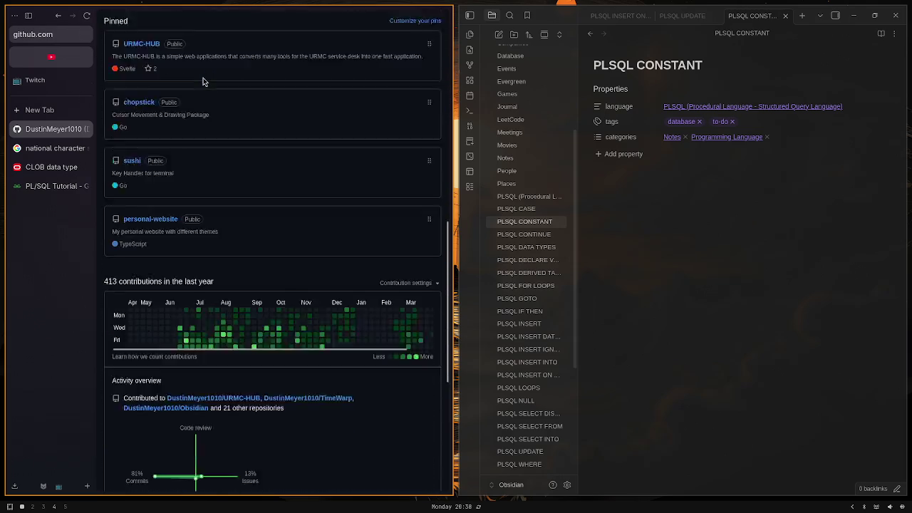
pyautogui.scroll(-1, 202, 80)
pyautogui.scroll(4, 202, 81)
pyautogui.click(132, 264)
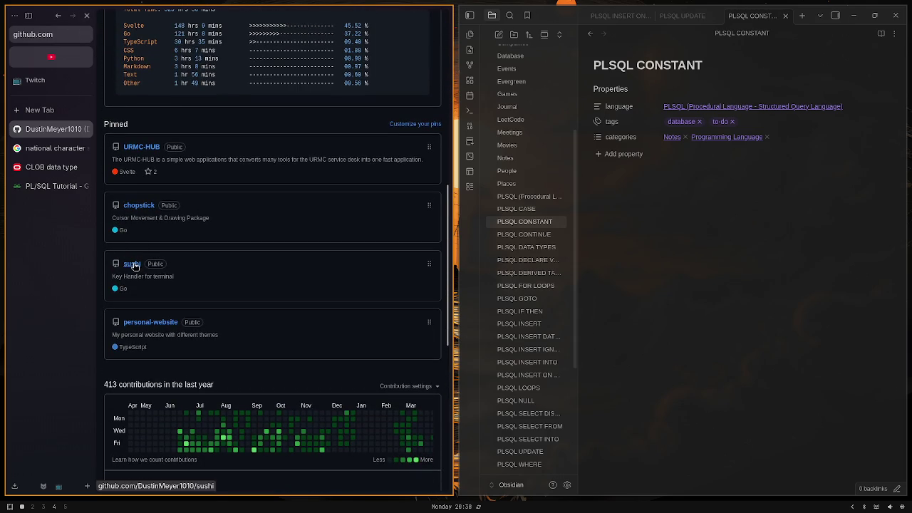
pyautogui.scroll(-3, 163, 250)
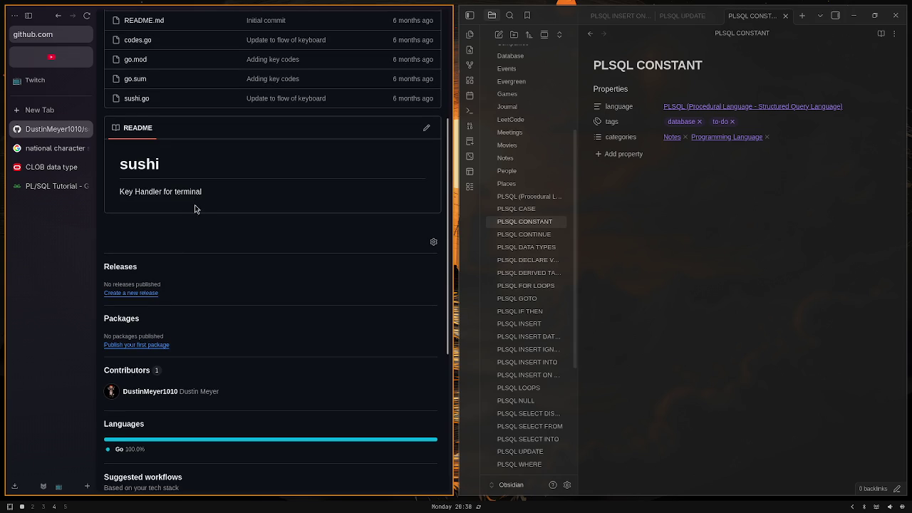
pyautogui.scroll(2, 145, 150)
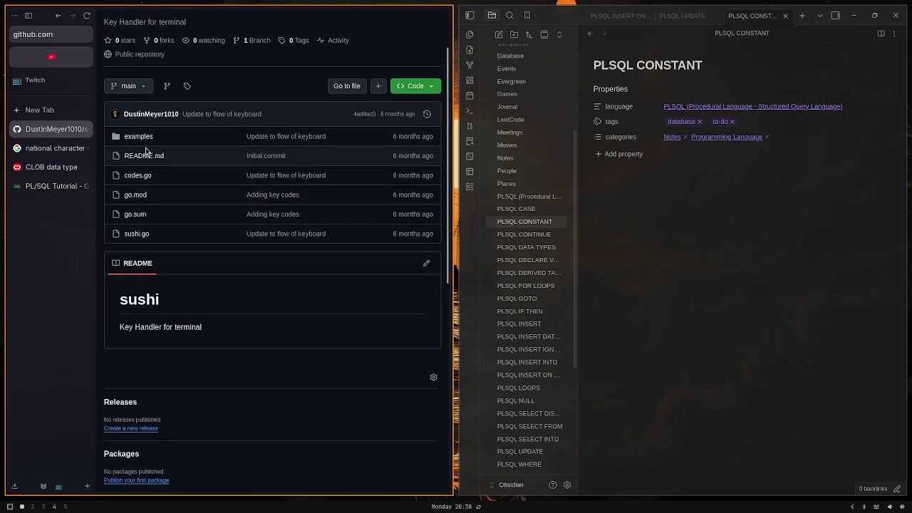
pyautogui.click(137, 136)
# View references for false and Roll in examples/main.go, then go back to the sushi repo root
pyautogui.click(128, 165)
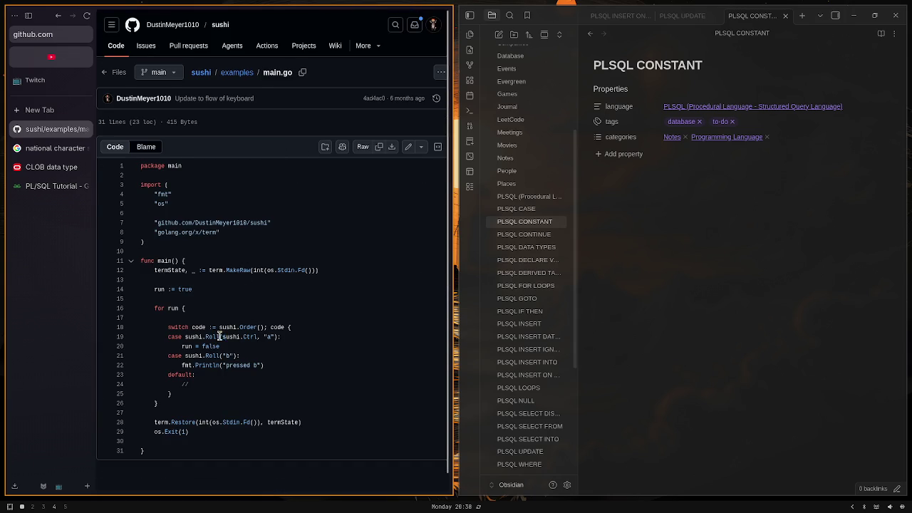
pyautogui.moveTo(219, 337); pyautogui.dragTo(322, 349)
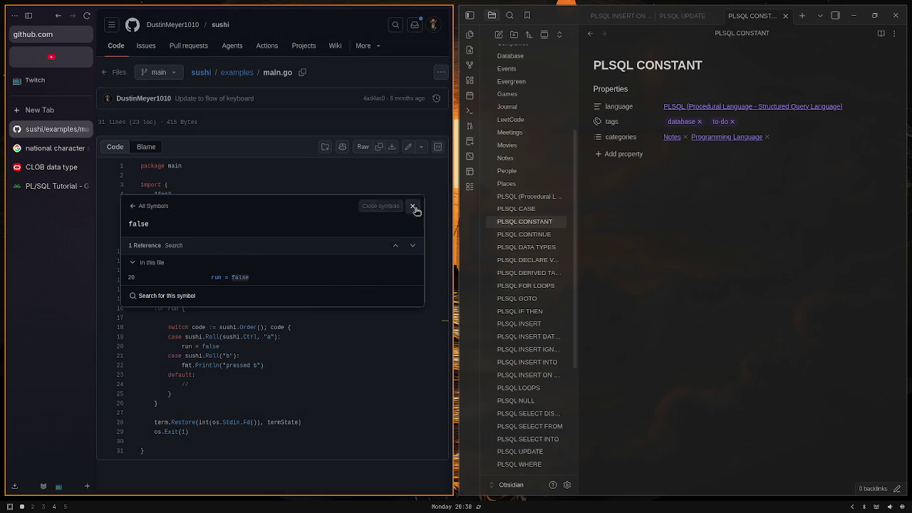
pyautogui.click(412, 206)
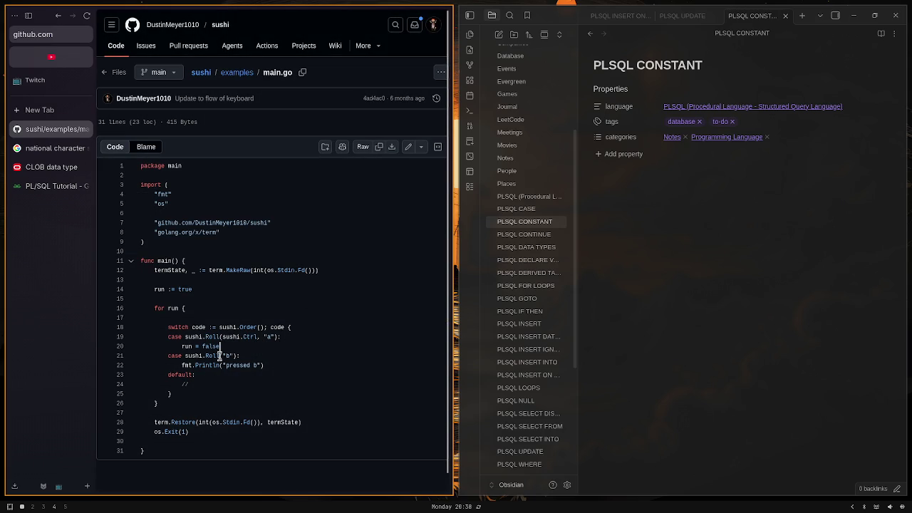
pyautogui.moveTo(205, 355); pyautogui.dragTo(248, 367)
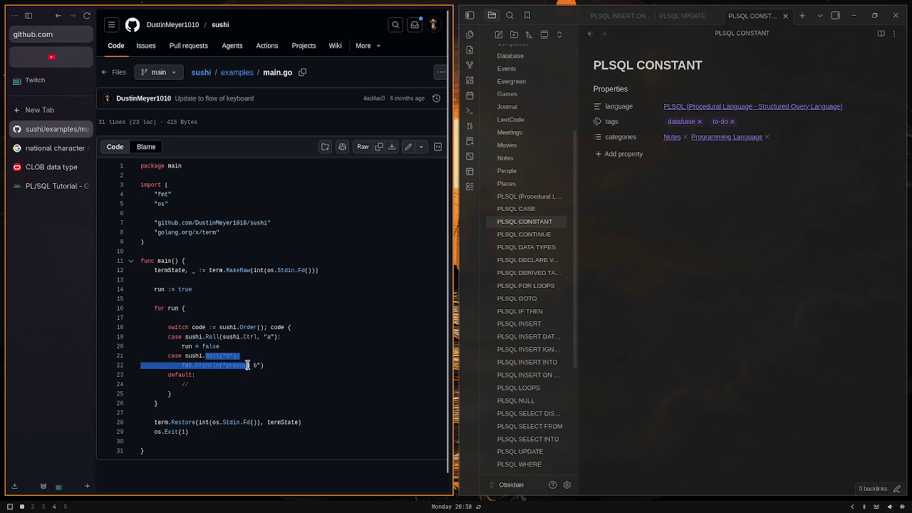
pyautogui.click(248, 365)
pyautogui.click(218, 356)
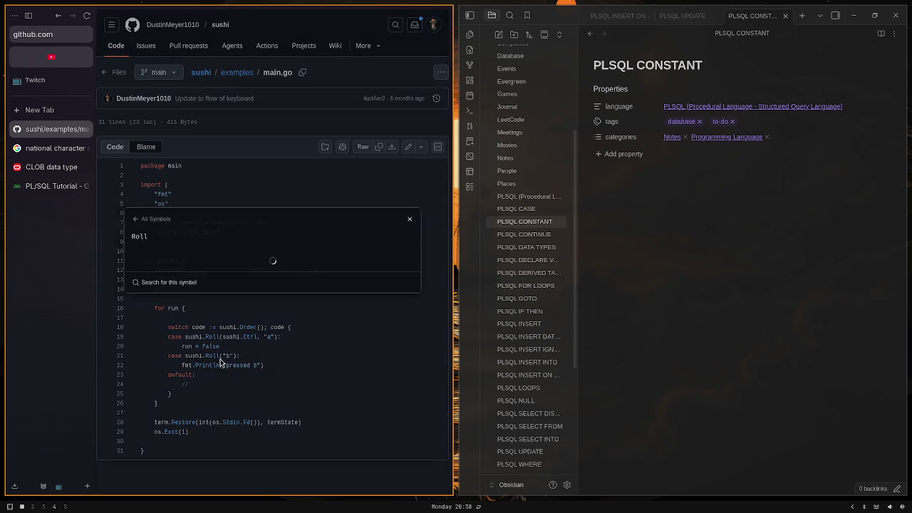
pyautogui.click(412, 201)
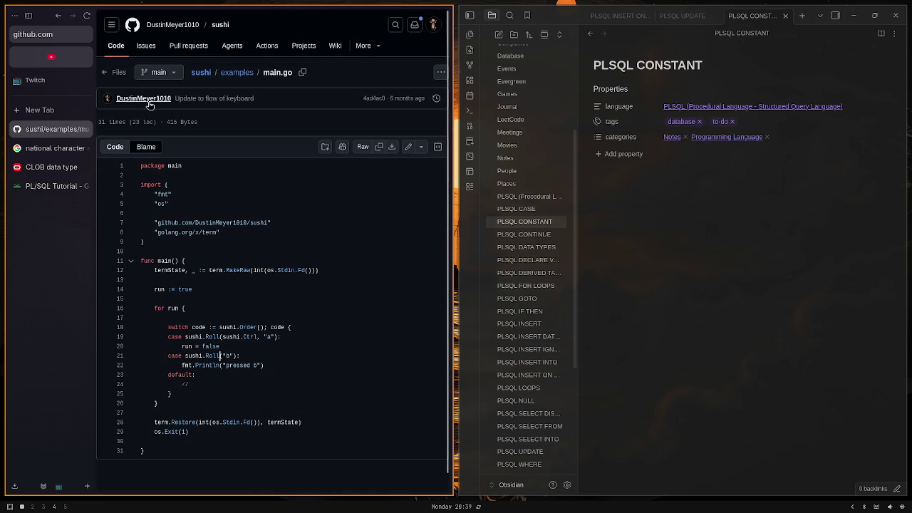
pyautogui.hotkey('alt', 'Left')
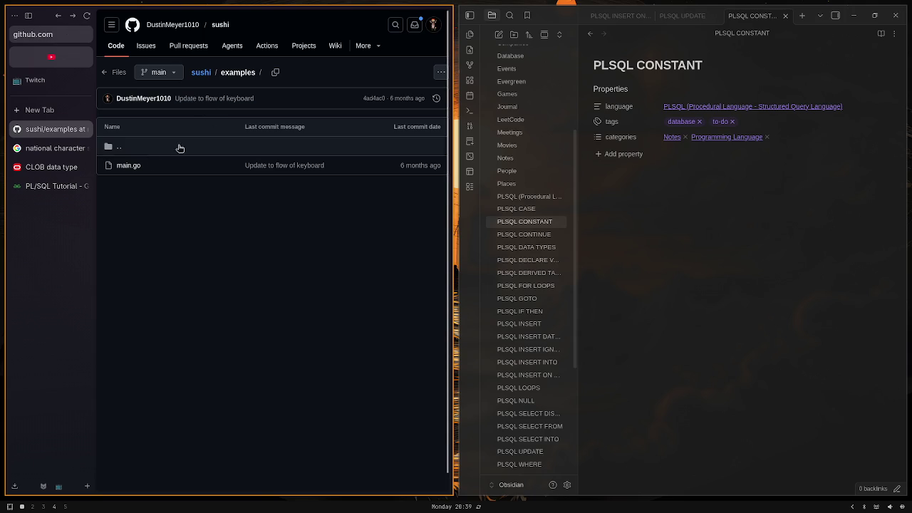
pyautogui.click(59, 15)
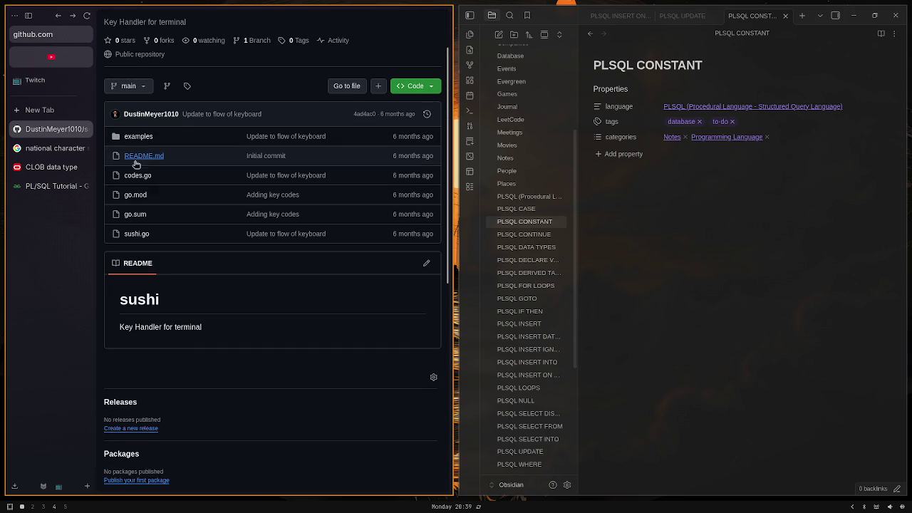
# Glance at sushi.go, then return to the sushi repository and open codes.go
pyautogui.click(136, 234)
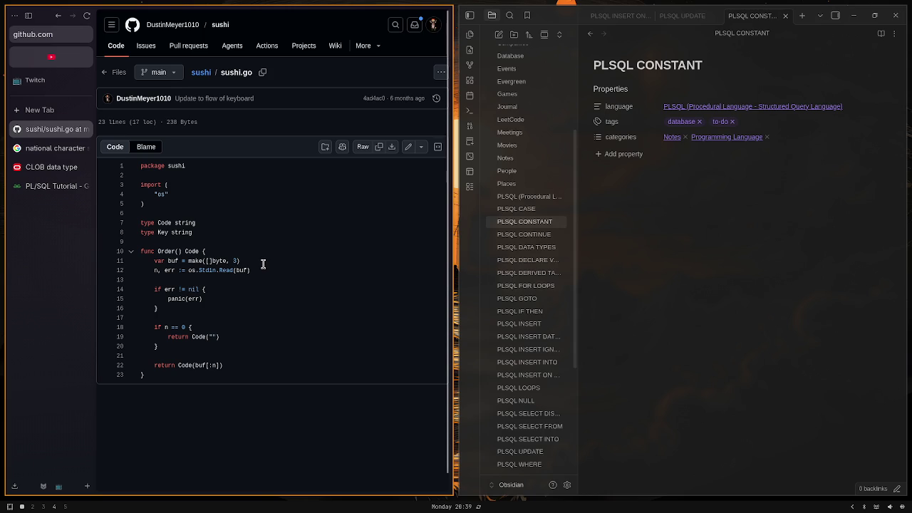
pyautogui.click(57, 24)
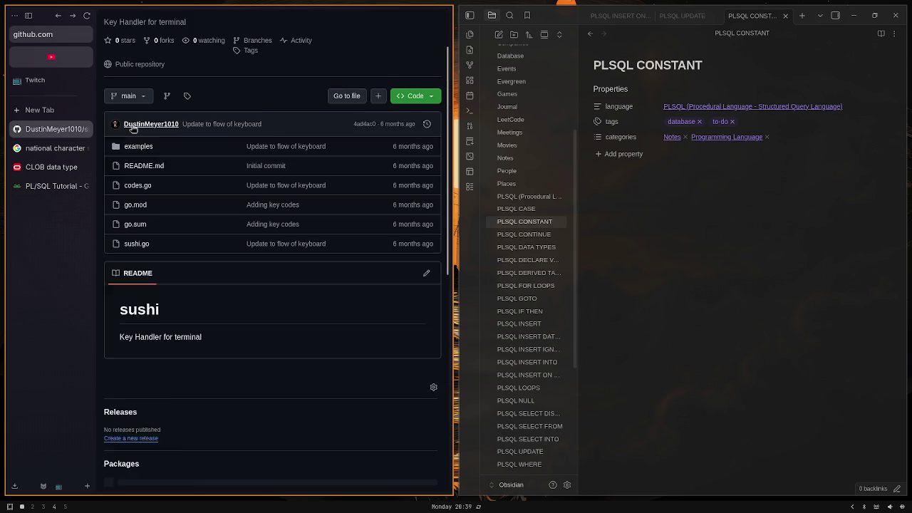
pyautogui.click(142, 176)
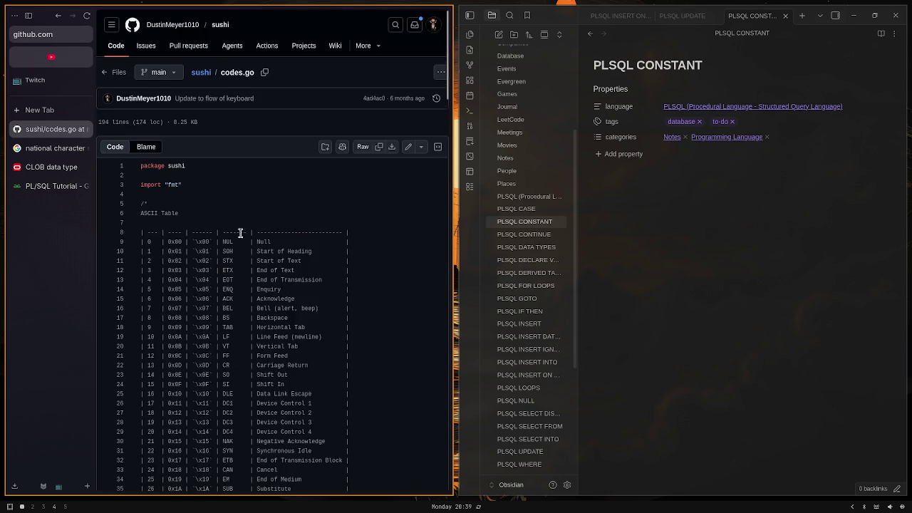
# Read through codes.go's ASCII table, Keys map and Roll/join functions to the end and back to the top
pyautogui.scroll(-5, 265, 213)
pyautogui.scroll(-5, 301, 195)
pyautogui.scroll(-5, 304, 194)
pyautogui.scroll(-5, 304, 194)
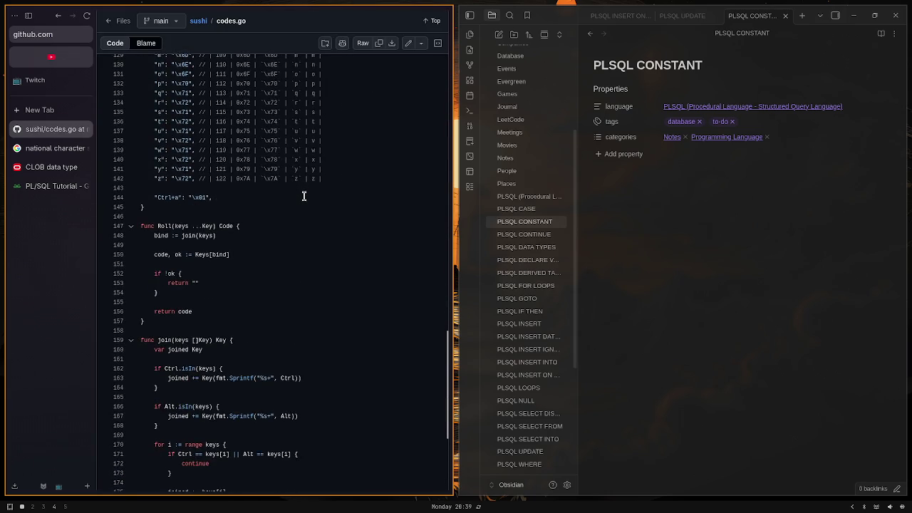
pyautogui.scroll(-2, 304, 194)
pyautogui.scroll(2, 304, 195)
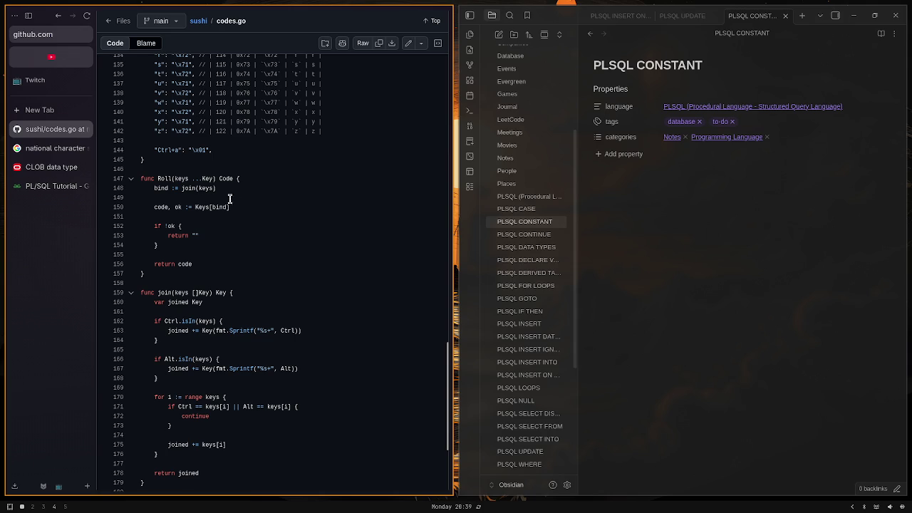
pyautogui.scroll(-1, 219, 226)
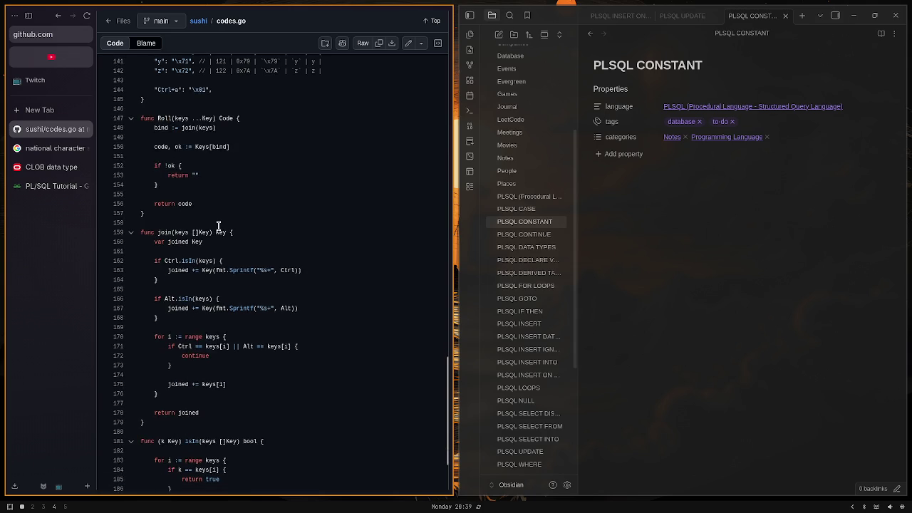
pyautogui.scroll(2, 218, 226)
pyautogui.scroll(4, 213, 217)
pyautogui.scroll(5, 212, 217)
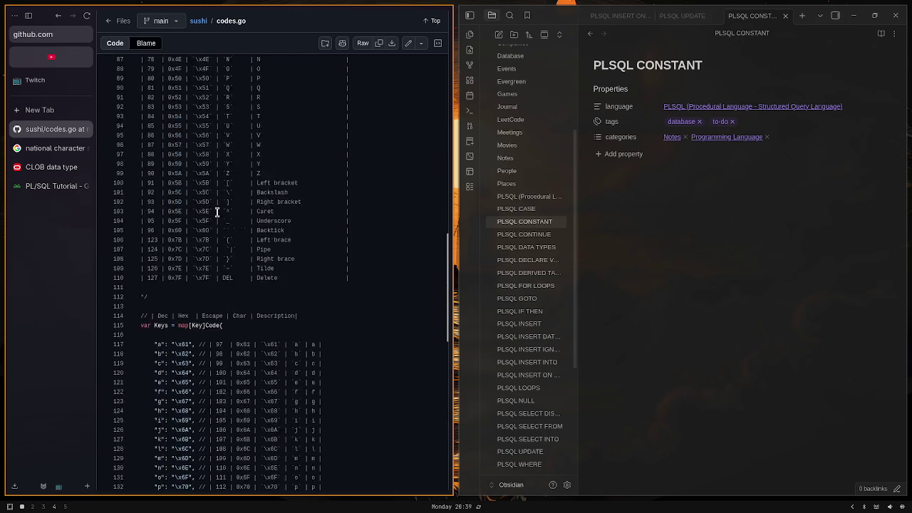
pyautogui.scroll(3, 216, 213)
pyautogui.scroll(2, 217, 210)
pyautogui.scroll(-3, 217, 208)
pyautogui.scroll(-7, 217, 209)
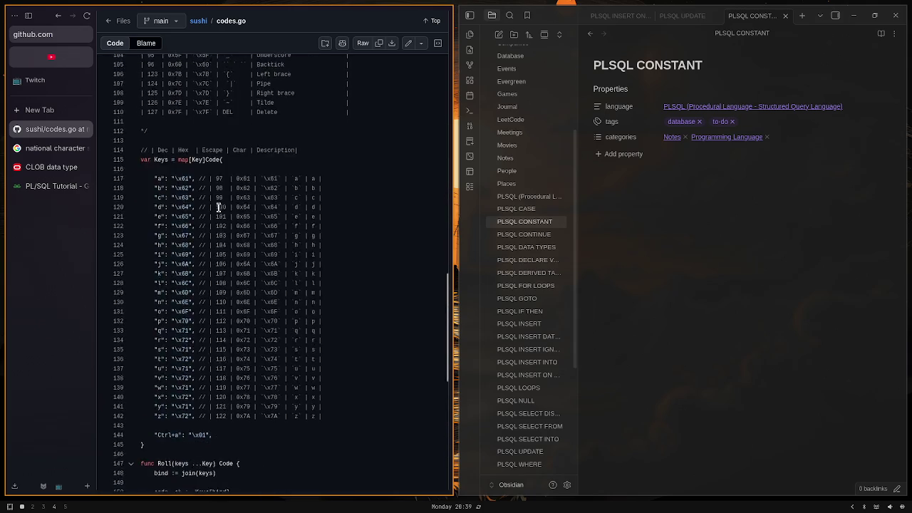
pyautogui.scroll(-7, 220, 207)
pyautogui.scroll(-3, 226, 206)
pyautogui.scroll(5, 229, 205)
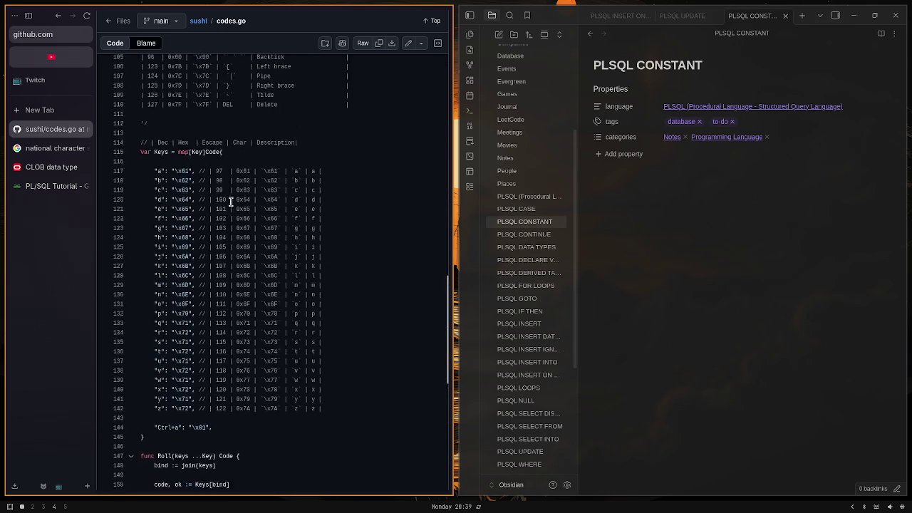
pyautogui.scroll(8, 228, 205)
pyautogui.scroll(8, 229, 204)
pyautogui.scroll(5, 235, 201)
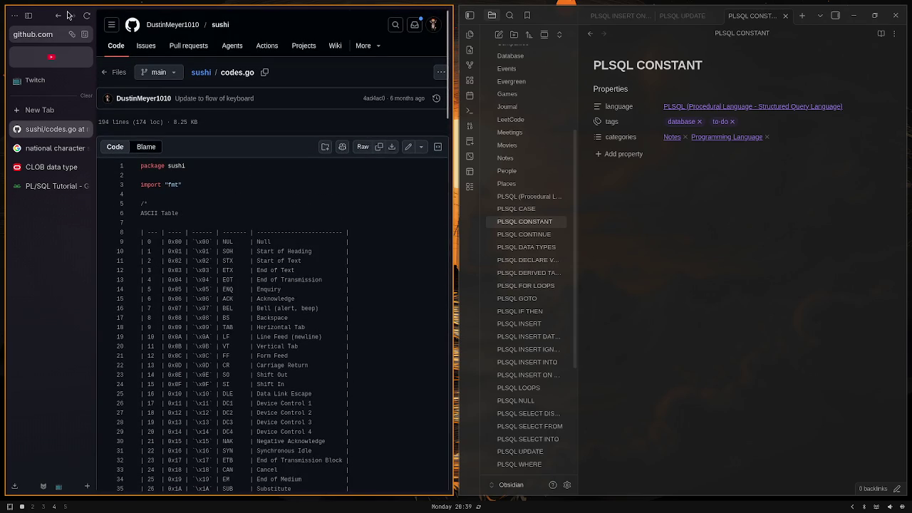
# Return to the sushi repo's file list and README, then place the cursor in the empty PLSQL CONSTANT note
pyautogui.click(60, 16)
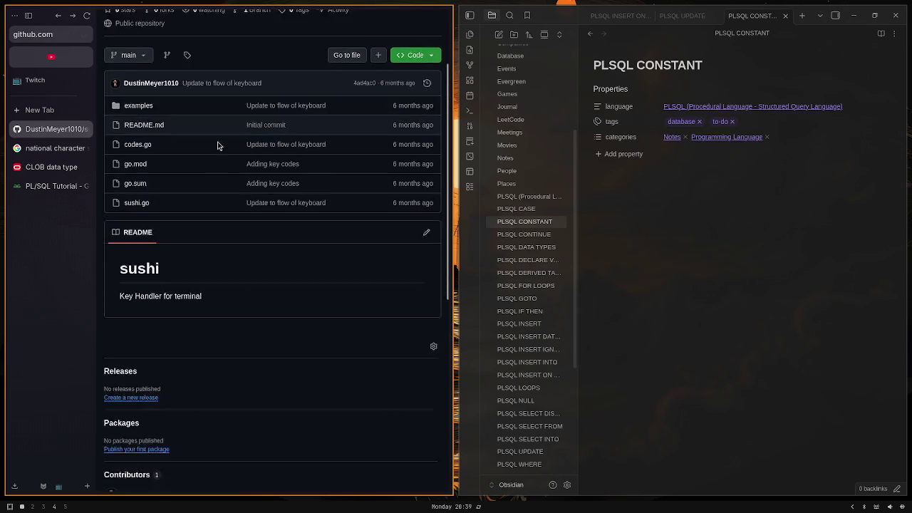
pyautogui.scroll(-3, 218, 145)
pyautogui.scroll(2, 218, 146)
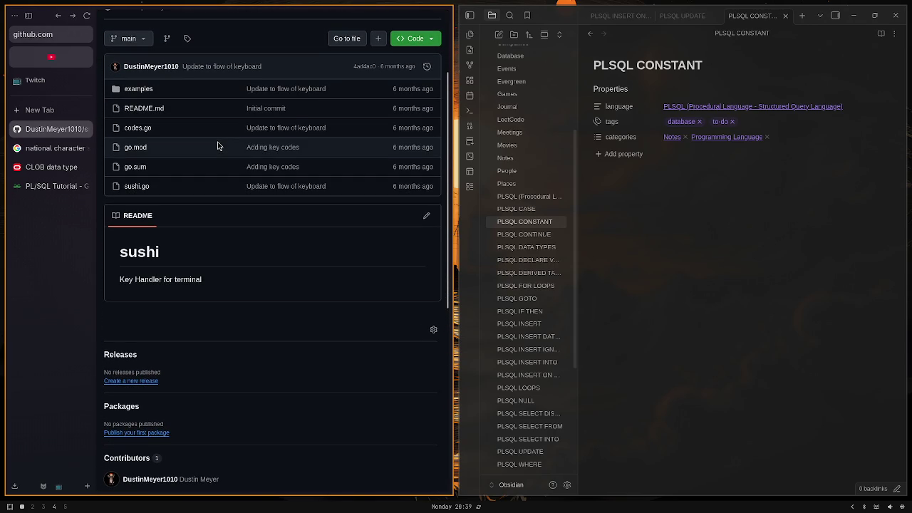
pyautogui.scroll(2, 215, 148)
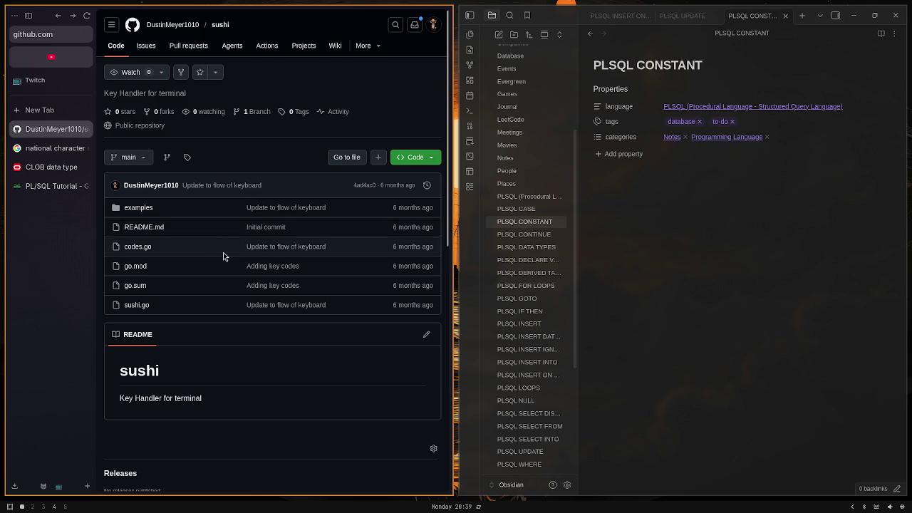
pyautogui.scroll(-1, 219, 255)
pyautogui.scroll(-3, 216, 257)
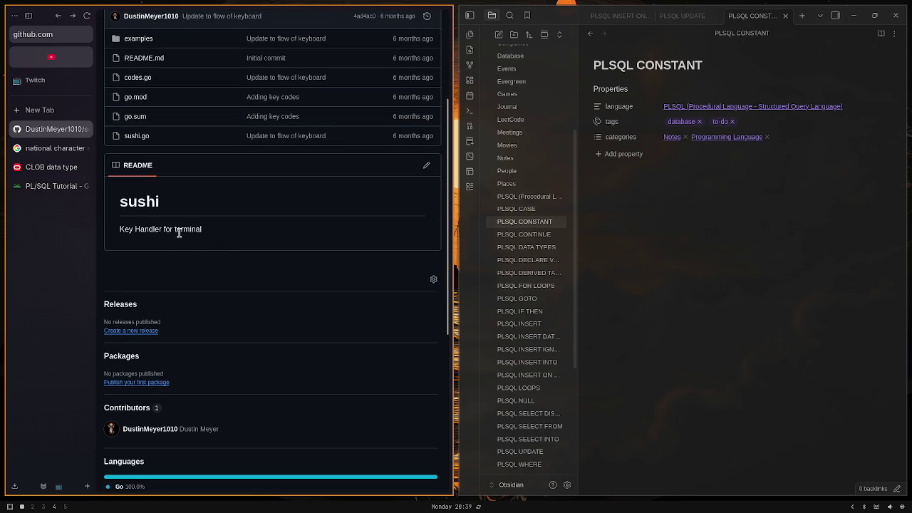
pyautogui.scroll(3, 185, 230)
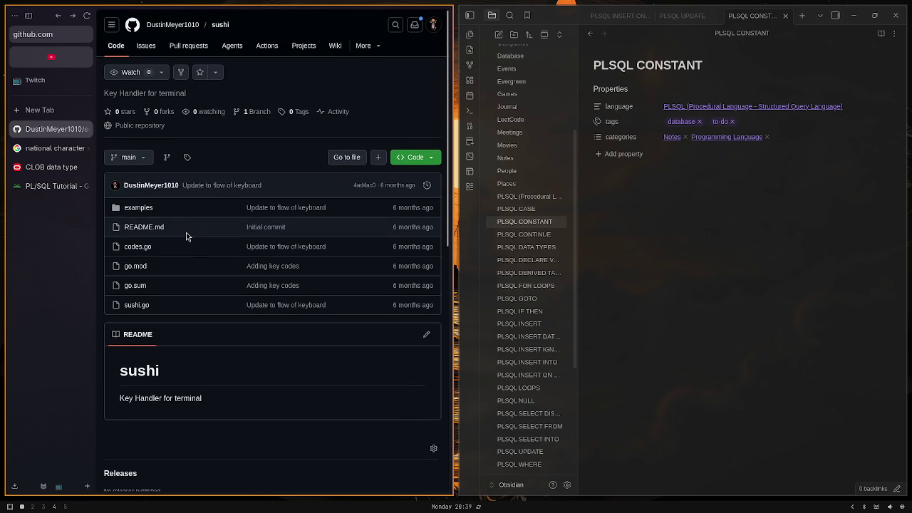
pyautogui.scroll(-1, 187, 234)
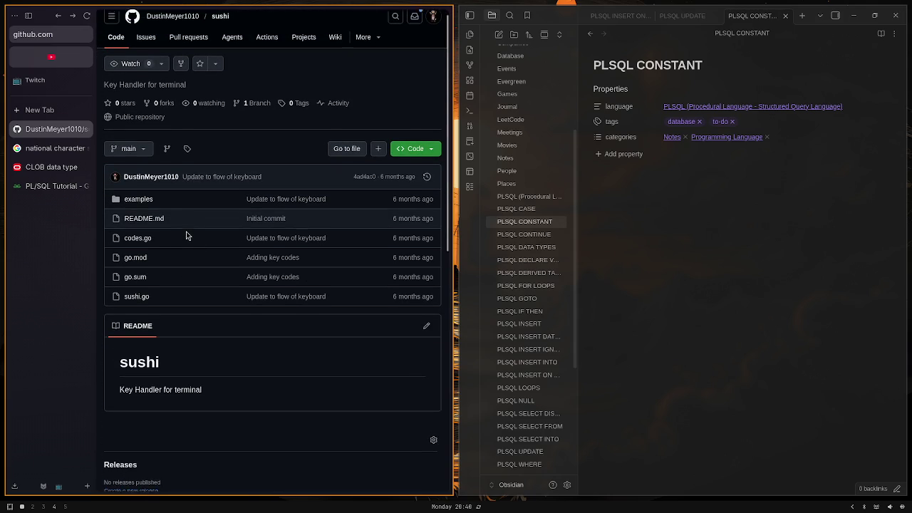
pyautogui.scroll(2, 188, 233)
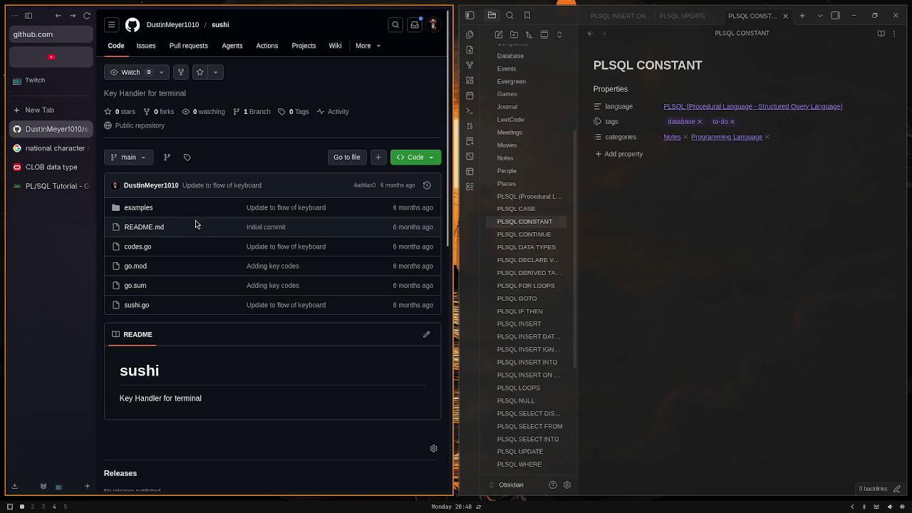
pyautogui.click(612, 257)
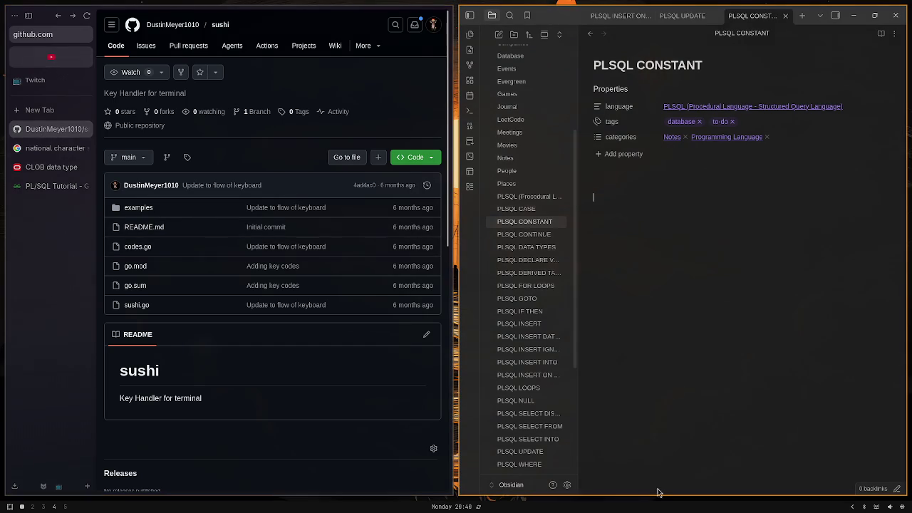